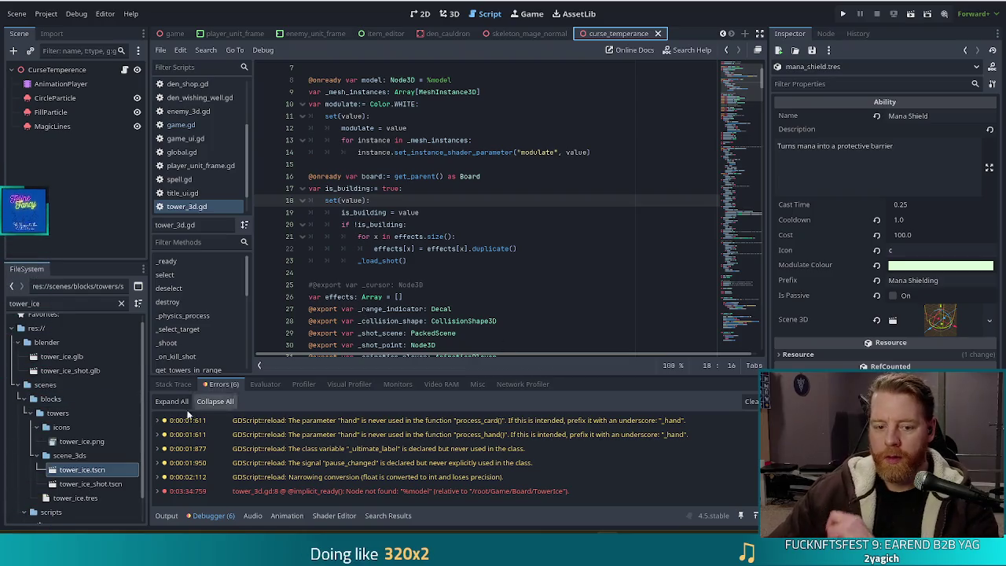
Step: Clear the tower_ice filter in the FileSystem dock so every tower scene is listed again
{"action": "left_click", "coordinate": [121, 305]}
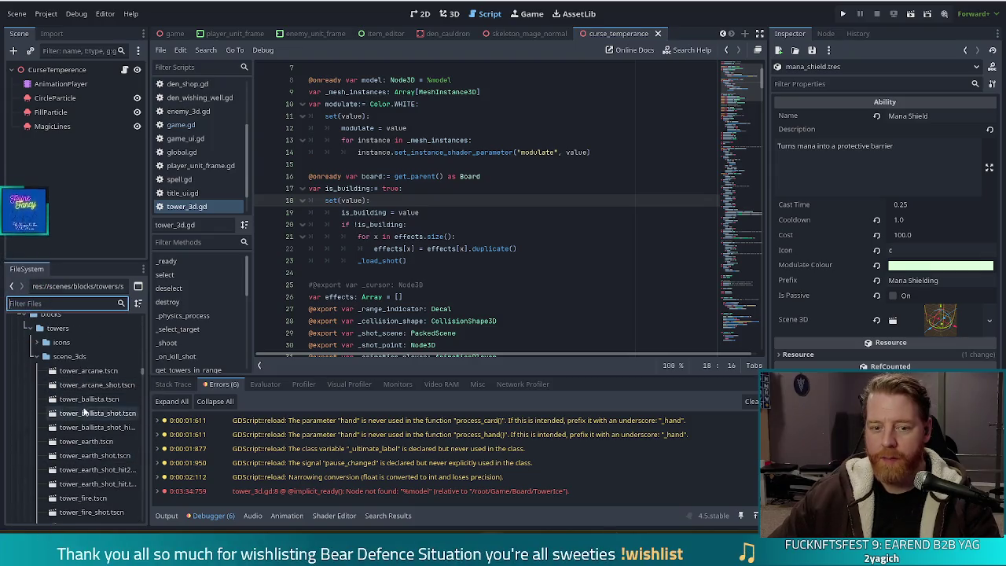
Step: Collapse scene_3ds, filter files for 'abilities' to expand that folder, then clear the filter
{"action": "left_click", "coordinate": [40, 356]}
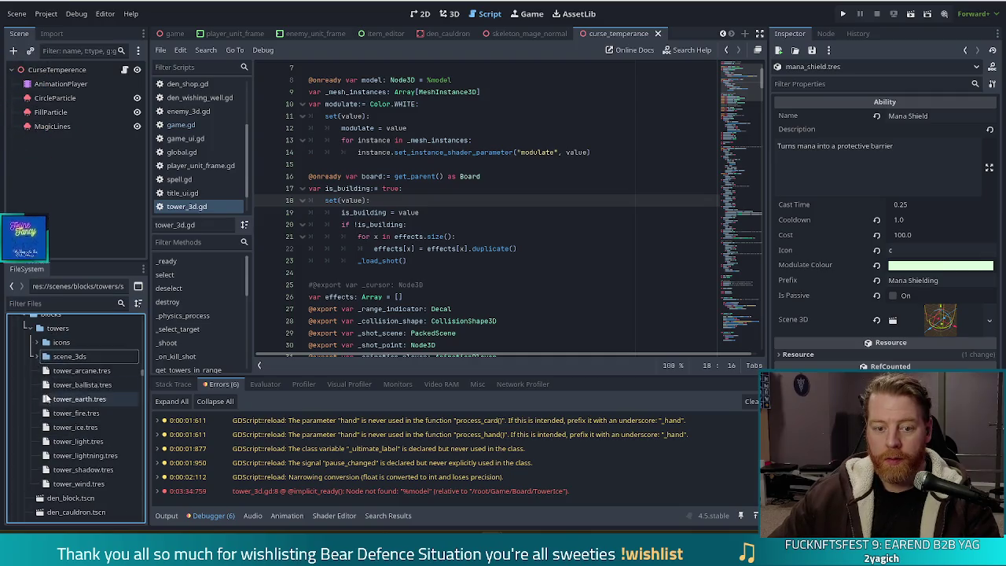
{"action": "scroll", "coordinate": [43, 365], "scroll_direction": "down", "scroll_amount": 10}
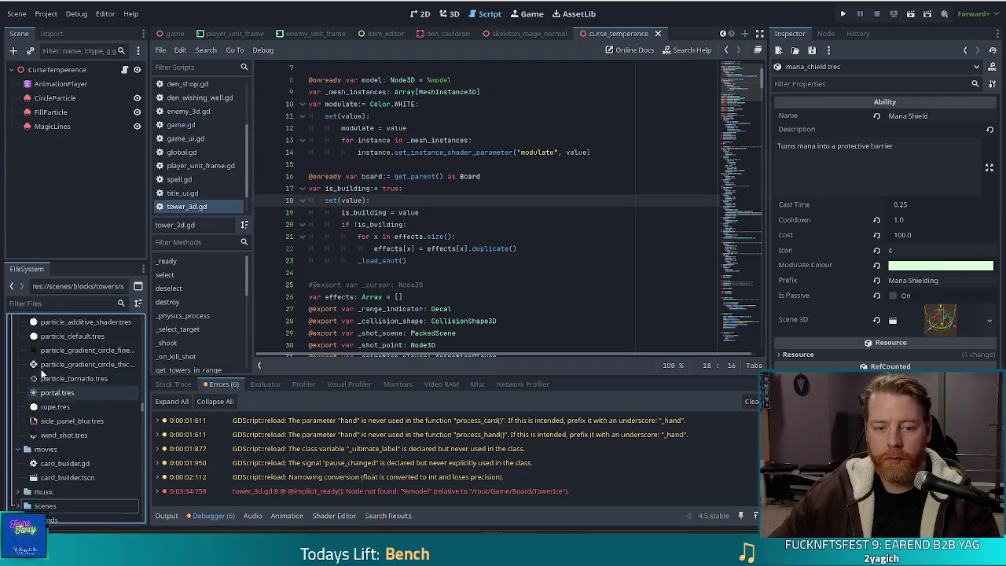
{"action": "left_click", "coordinate": [63, 302]}
{"action": "type", "text": "abil"}
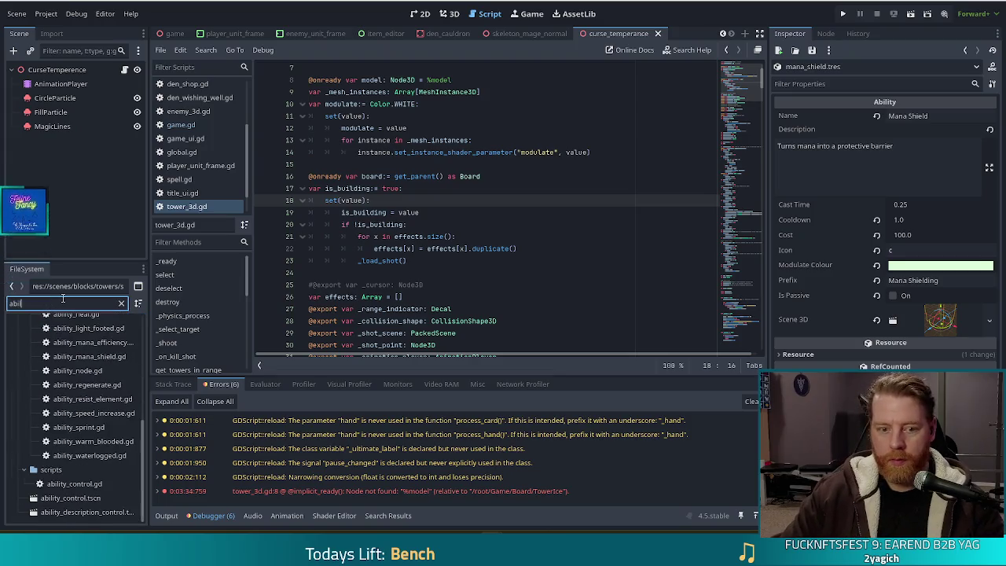
{"action": "type", "text": "ities"}
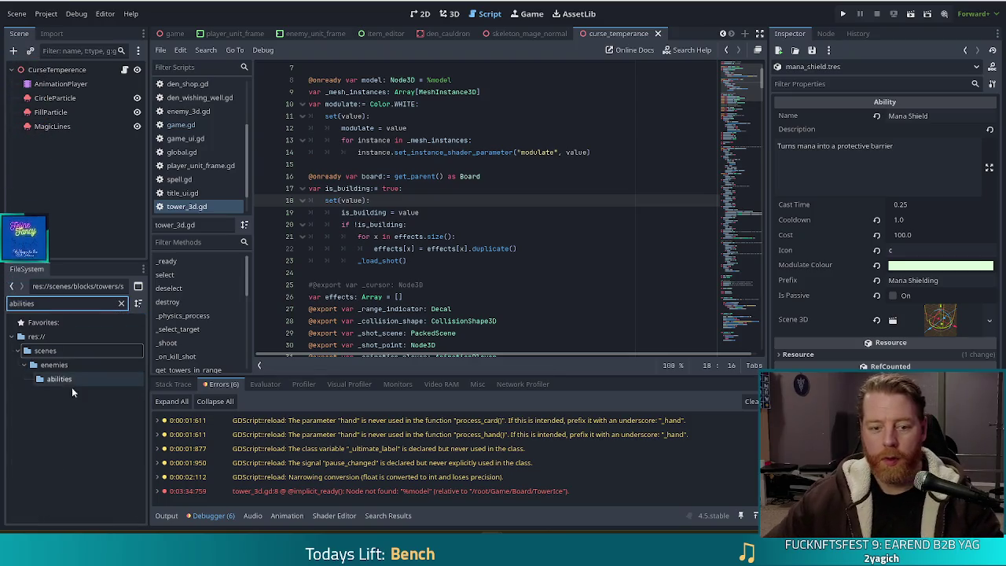
{"action": "key", "text": "ctrl+a"}
{"action": "key", "text": "BackSpace"}
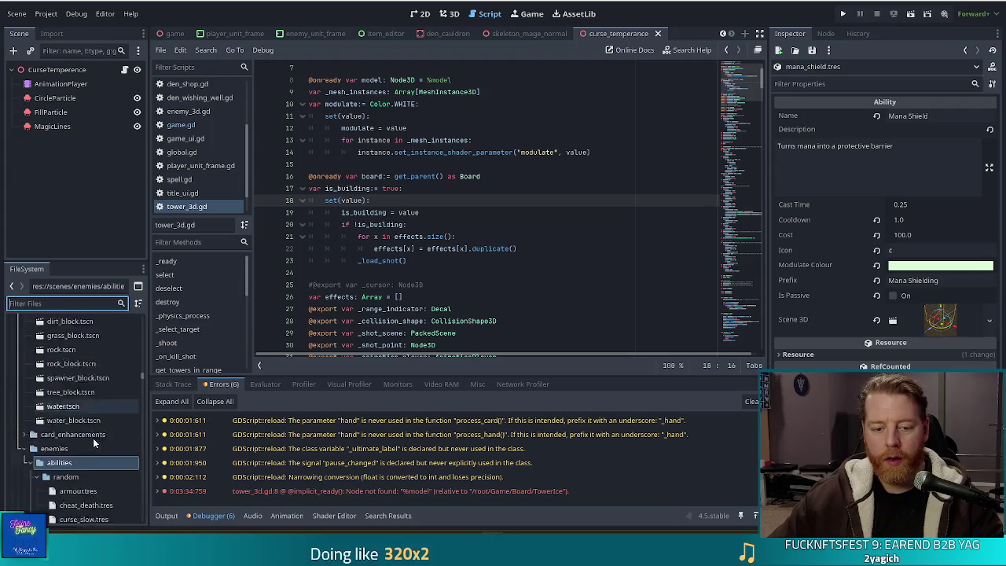
{"action": "scroll", "coordinate": [83, 409], "scroll_direction": "down", "scroll_amount": 4}
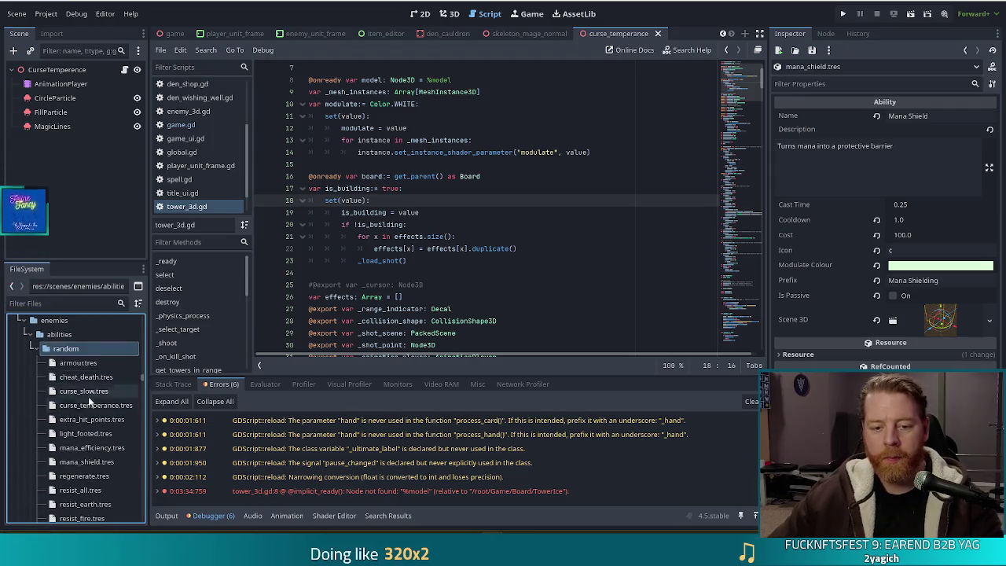
{"action": "scroll", "coordinate": [82, 397], "scroll_direction": "down", "scroll_amount": 2}
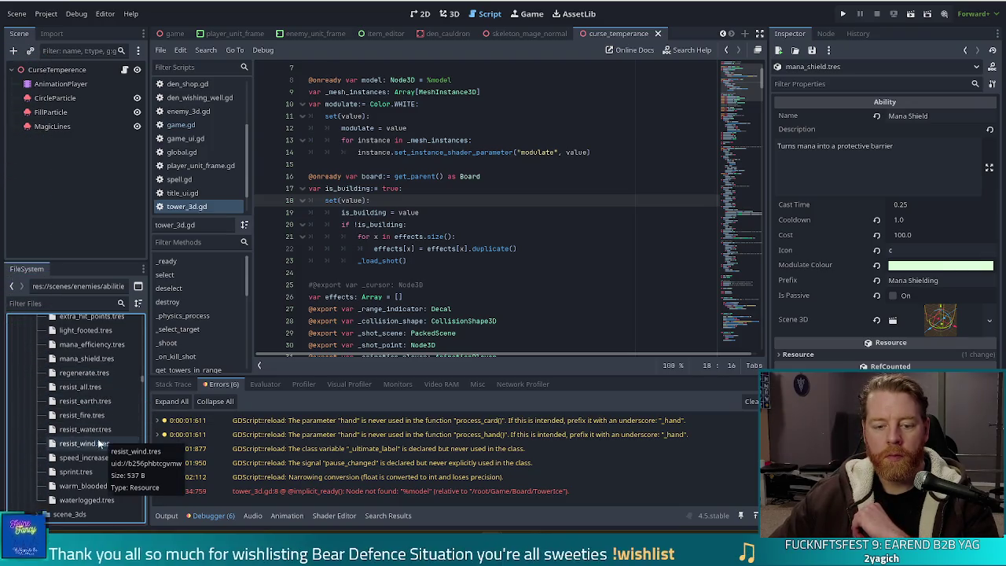
Step: Move resist_all.tres through resist_wind.tres from the random folder into the abilities folder
{"action": "left_click", "coordinate": [104, 443]}
{"action": "scroll", "coordinate": [105, 422], "scroll_direction": "down", "scroll_amount": 1}
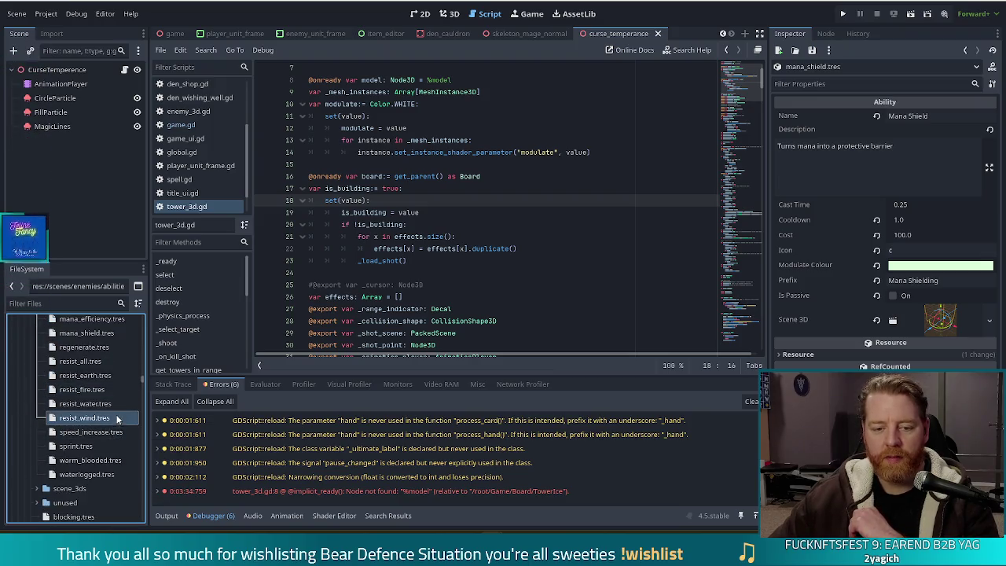
{"action": "left_click", "coordinate": [78, 362], "text": "shift"}
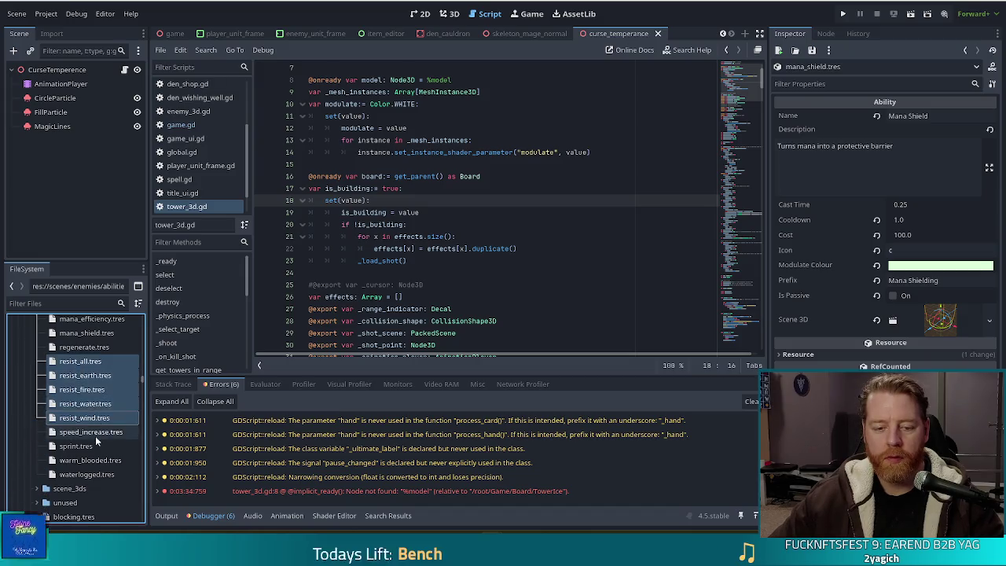
{"action": "scroll", "coordinate": [78, 463], "scroll_direction": "up", "scroll_amount": 5}
{"action": "left_click_drag", "start_coordinate": [76, 488], "coordinate": [61, 349]}
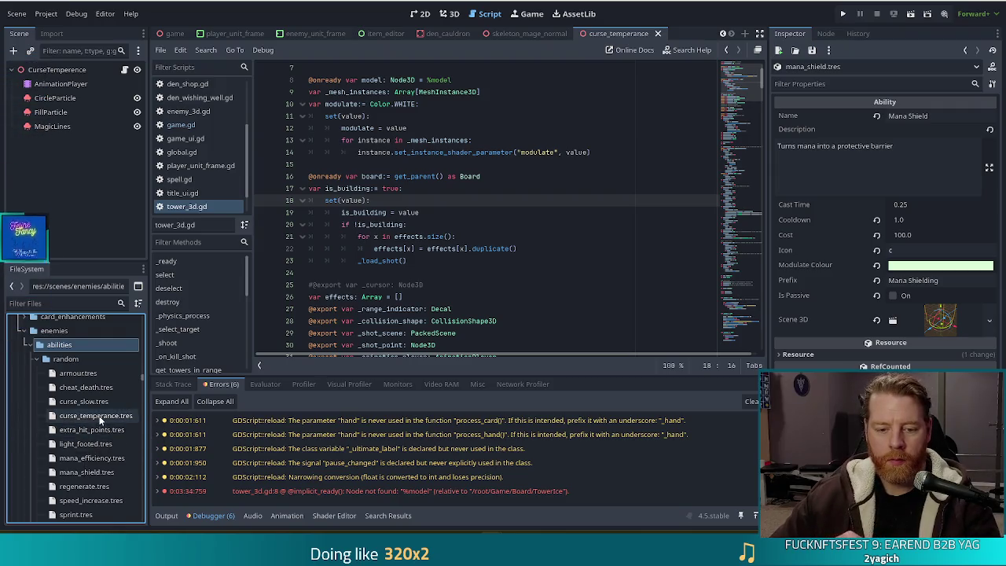
Step: Select the light_footed, mana_shield, sprint and waterlogged ability resources in turn
{"action": "scroll", "coordinate": [106, 425], "scroll_direction": "down", "scroll_amount": 2}
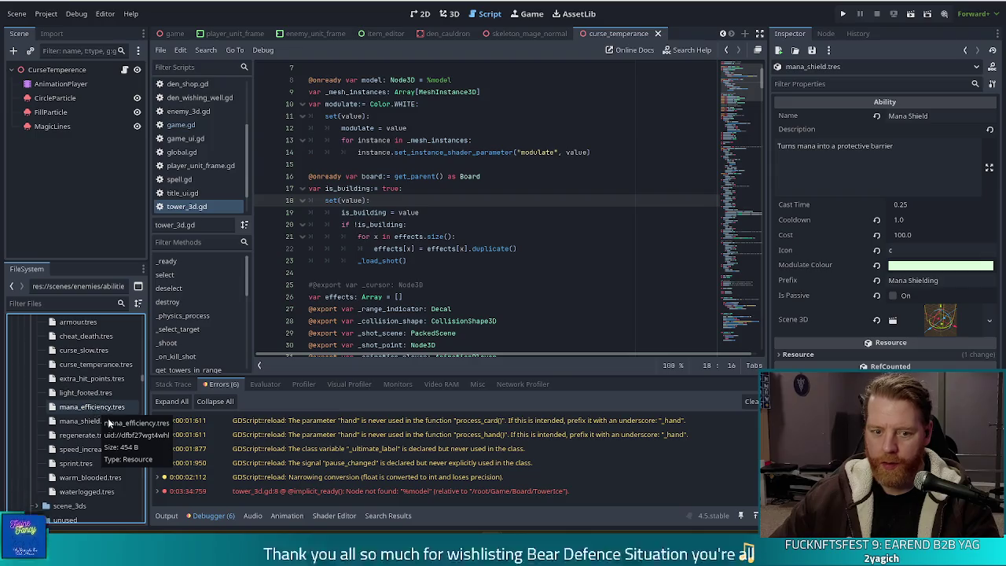
{"action": "scroll", "coordinate": [102, 428], "scroll_direction": "up", "scroll_amount": 2}
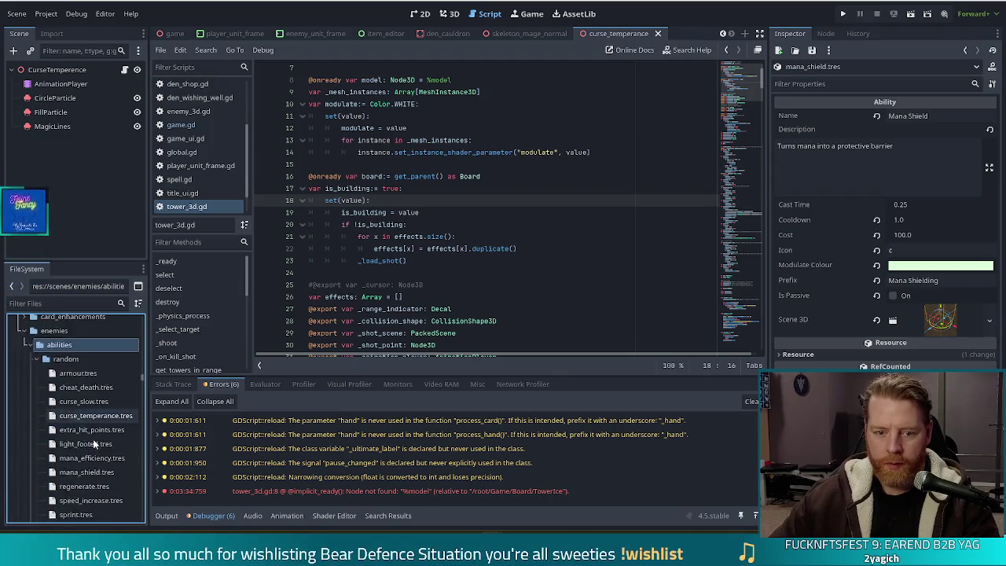
{"action": "scroll", "coordinate": [106, 374], "scroll_direction": "down", "scroll_amount": 3}
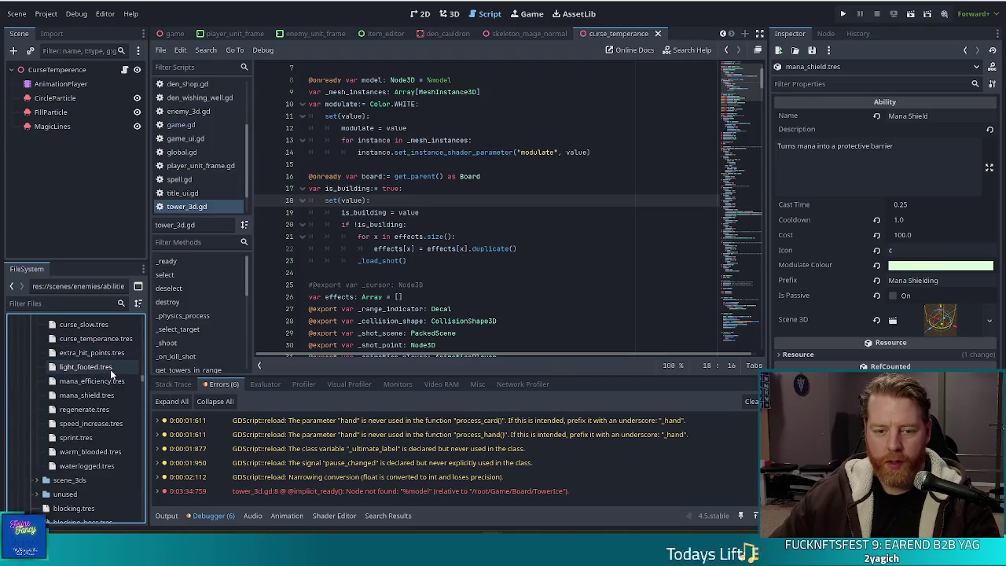
{"action": "left_click", "coordinate": [111, 369]}
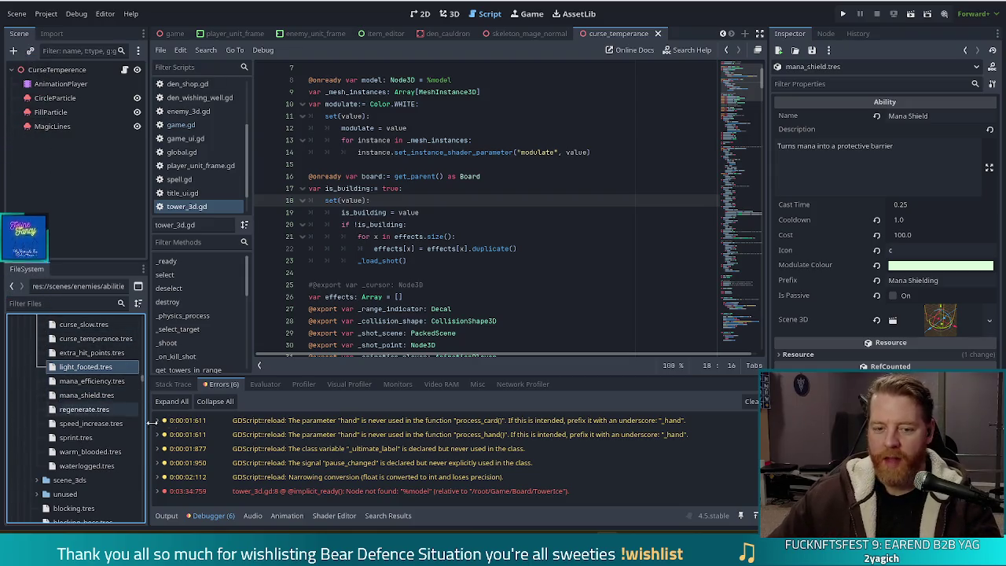
{"action": "left_click", "coordinate": [89, 396]}
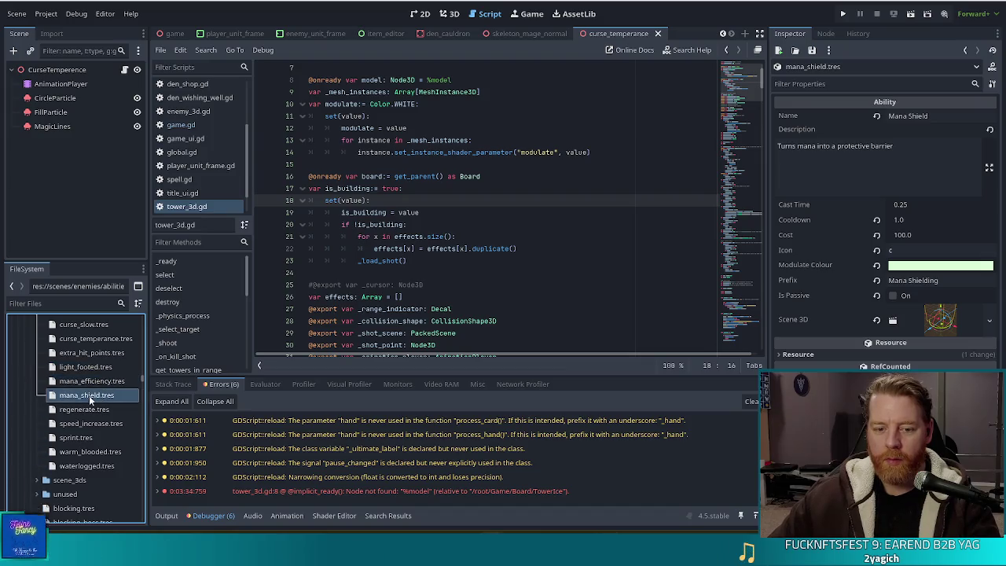
{"action": "left_click", "coordinate": [79, 440]}
{"action": "left_click", "coordinate": [83, 451]}
{"action": "left_click", "coordinate": [95, 466]}
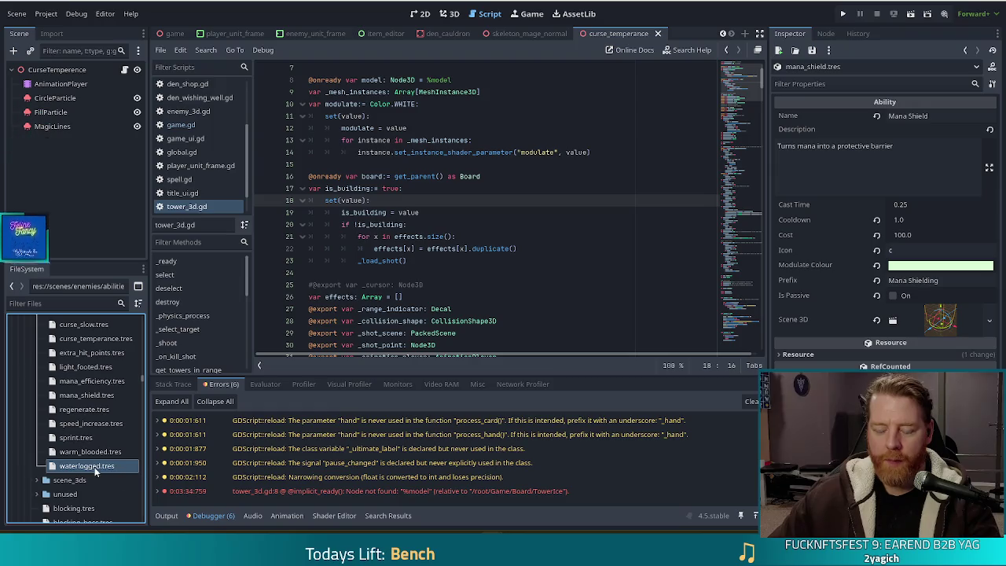
Step: Inspect waterlogged.tres and its Description, revisit tower_3d.gd, then load warm_blooded.tres
{"action": "double_click", "coordinate": [95, 465]}
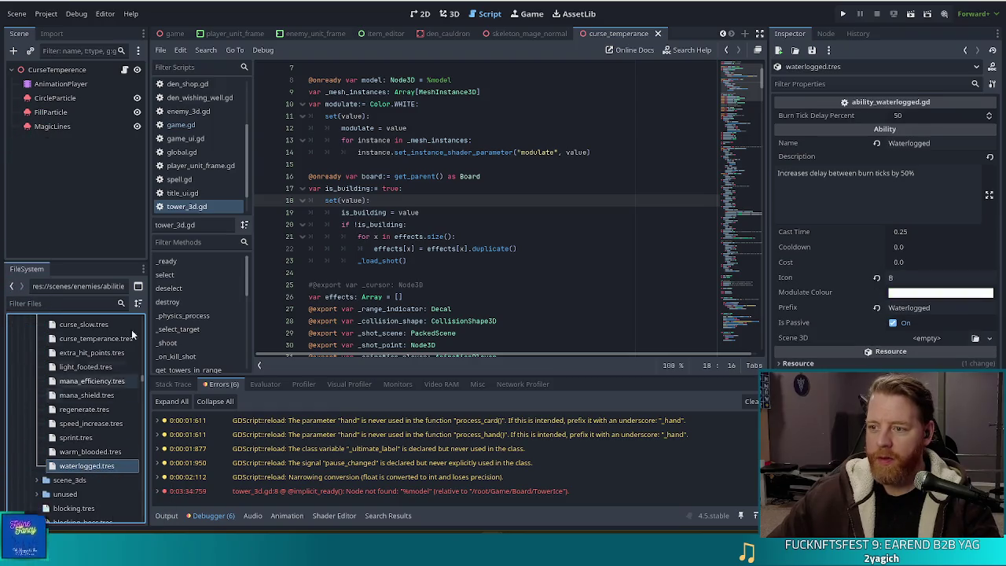
{"action": "left_click", "coordinate": [937, 189]}
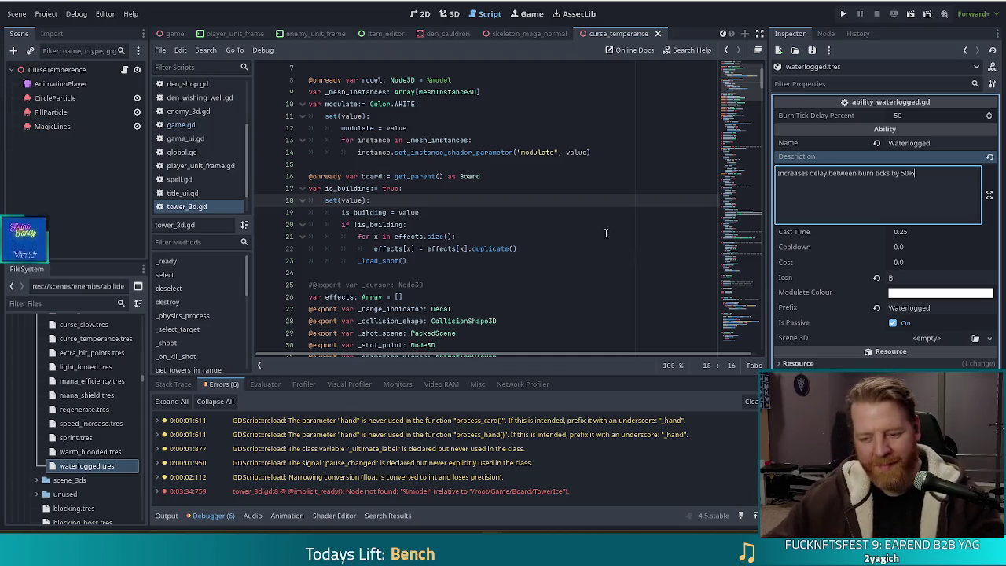
{"action": "left_click", "coordinate": [450, 260]}
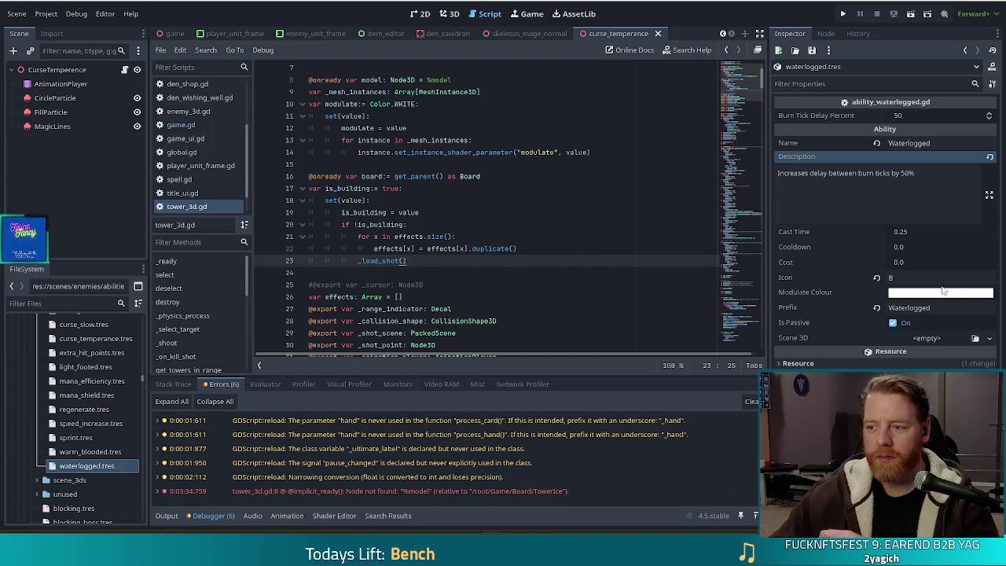
{"action": "left_click", "coordinate": [90, 453]}
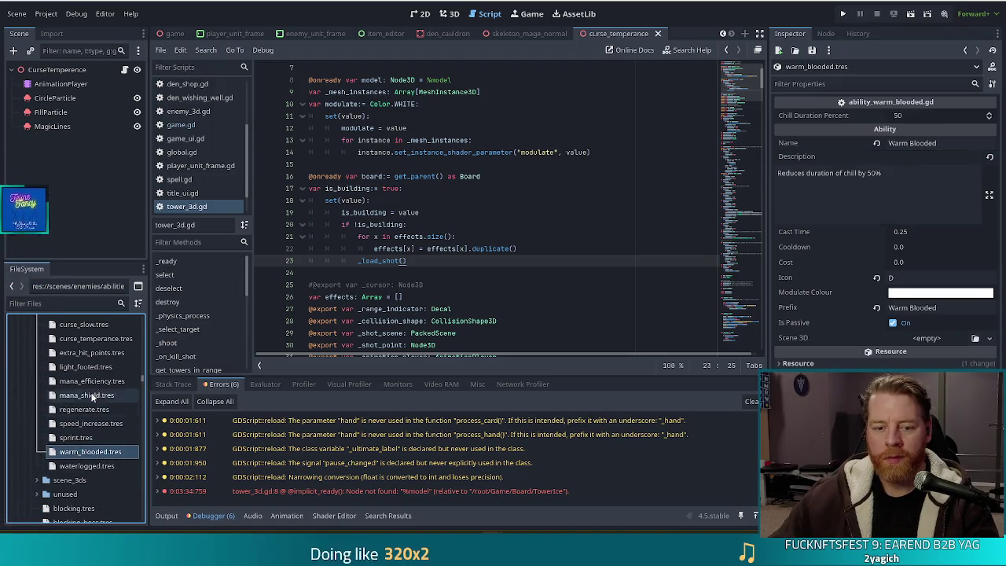
Step: Inspect light_footed.tres, put the caret at the end of script line 25, and filter files for tower_earth
{"action": "left_click", "coordinate": [89, 367]}
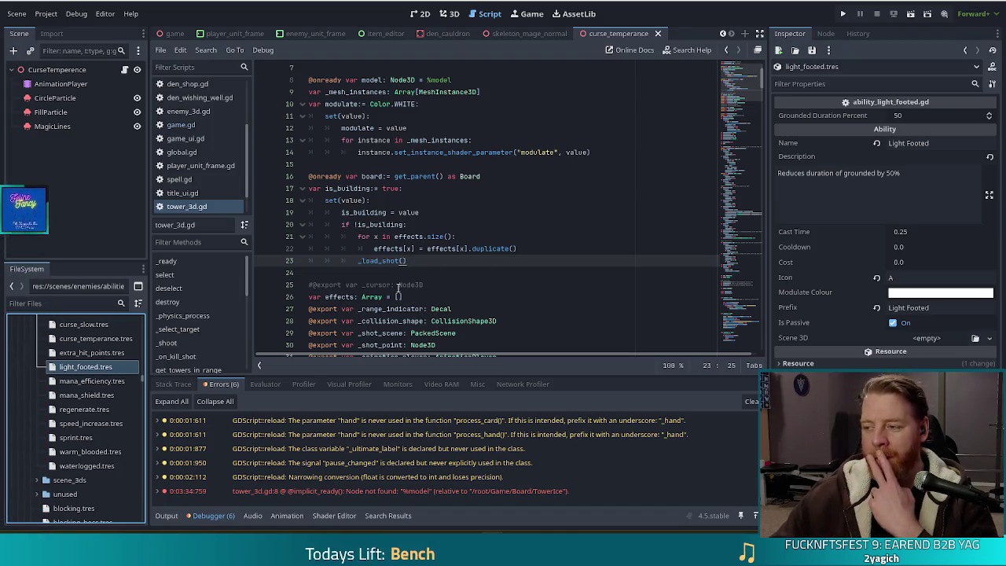
{"action": "left_click", "coordinate": [451, 284]}
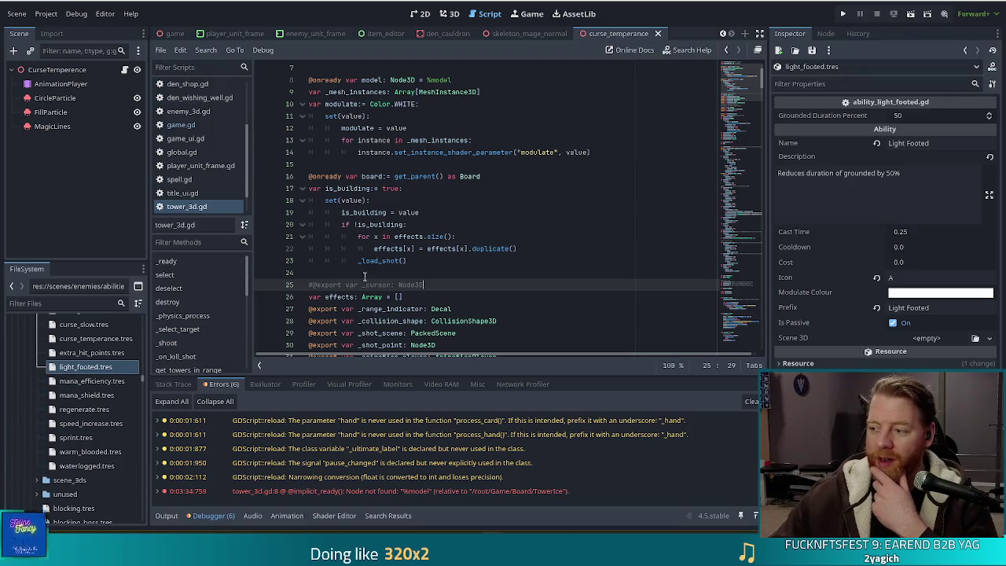
{"action": "left_click", "coordinate": [62, 303]}
{"action": "type", "text": "tower_earth"}
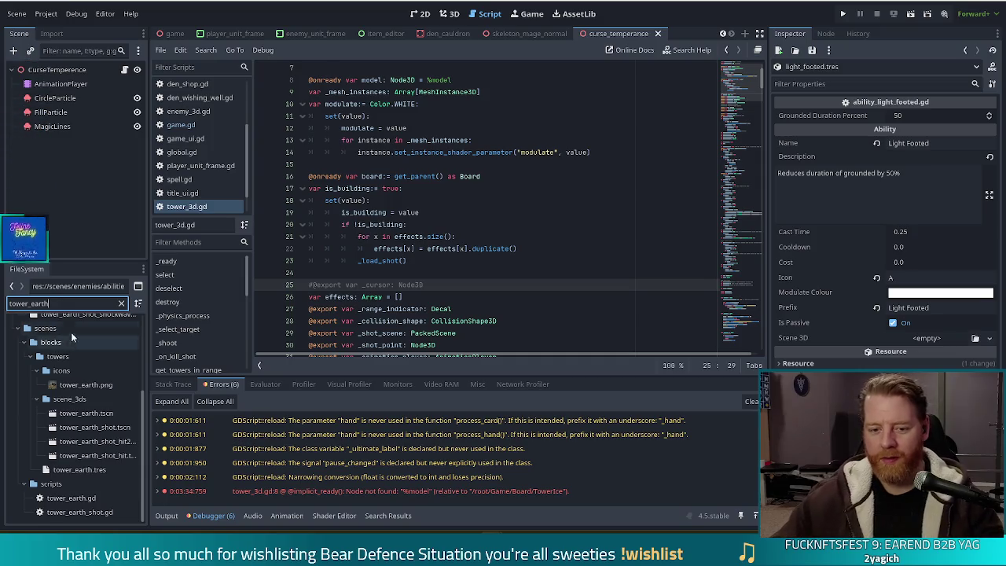
Step: Load tower_earth.tres into the Inspector and click into its Special String field
{"action": "left_click", "coordinate": [93, 470]}
{"action": "scroll", "coordinate": [849, 168], "scroll_direction": "down", "scroll_amount": 5}
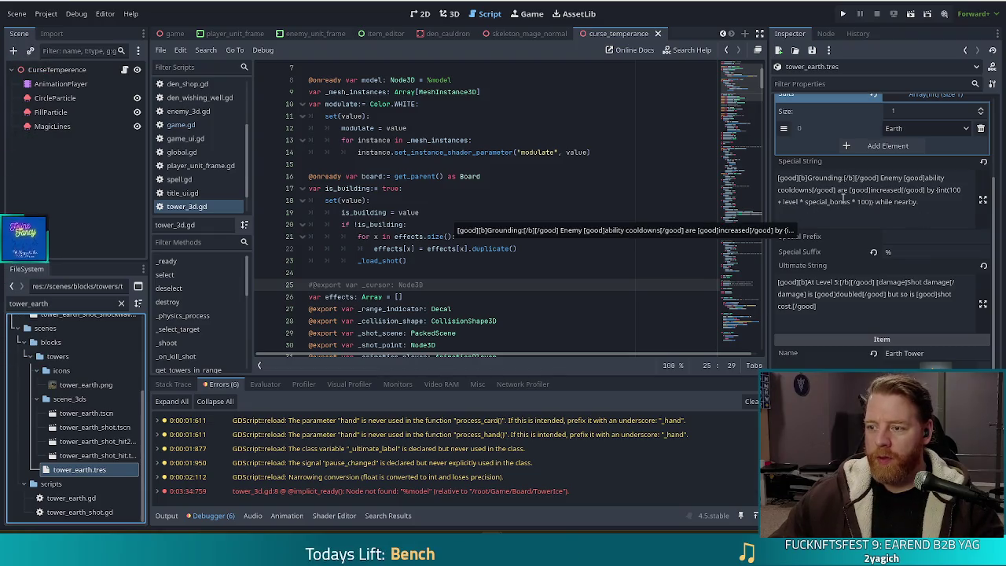
{"action": "left_click", "coordinate": [942, 207]}
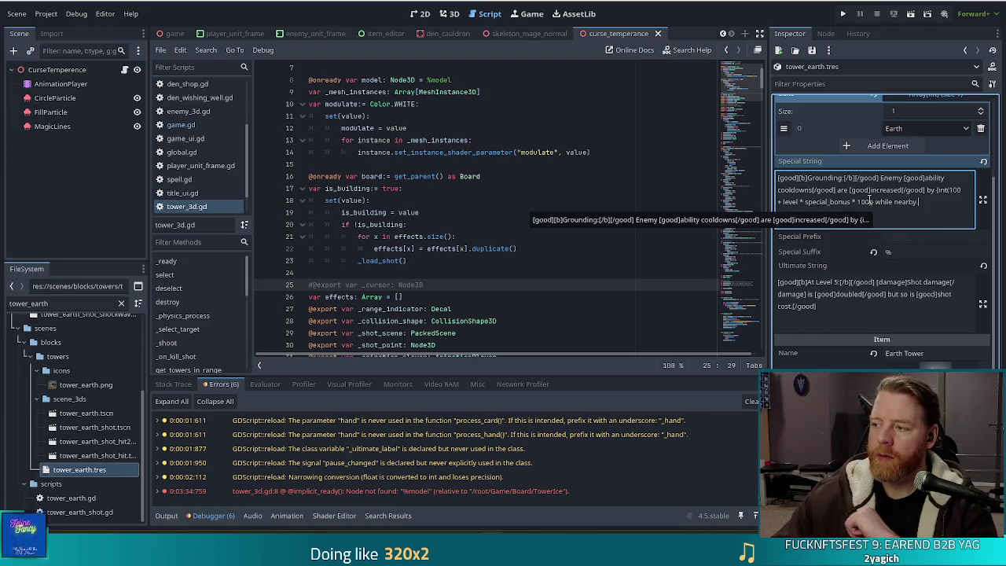
Step: Close the expression after 100 with '))' so the text ends 'while nearby.', then finish editing
{"action": "left_click", "coordinate": [870, 201]}
{"action": "type", "text": "))"}
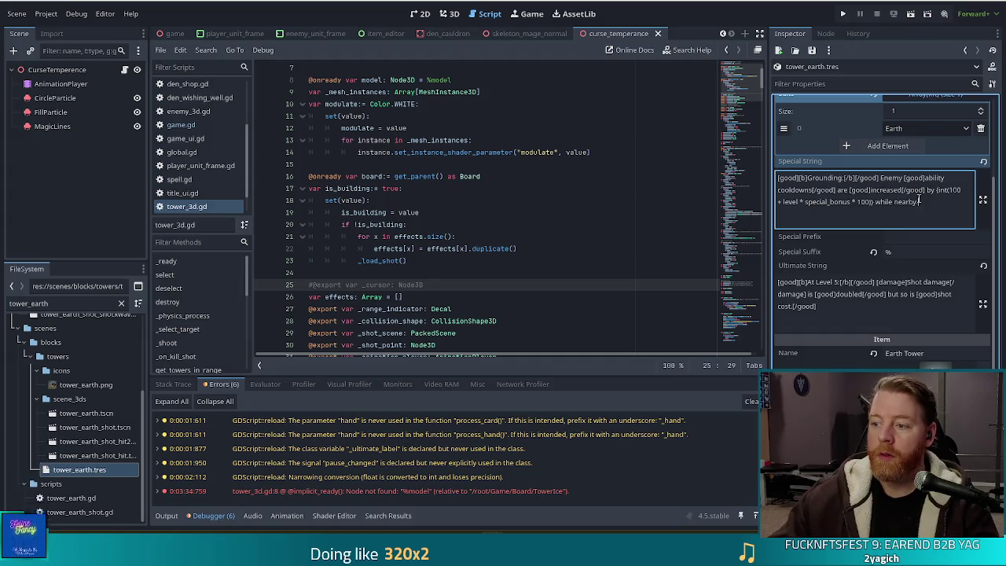
{"action": "left_click_drag", "start_coordinate": [917, 202], "coordinate": [878, 201]}
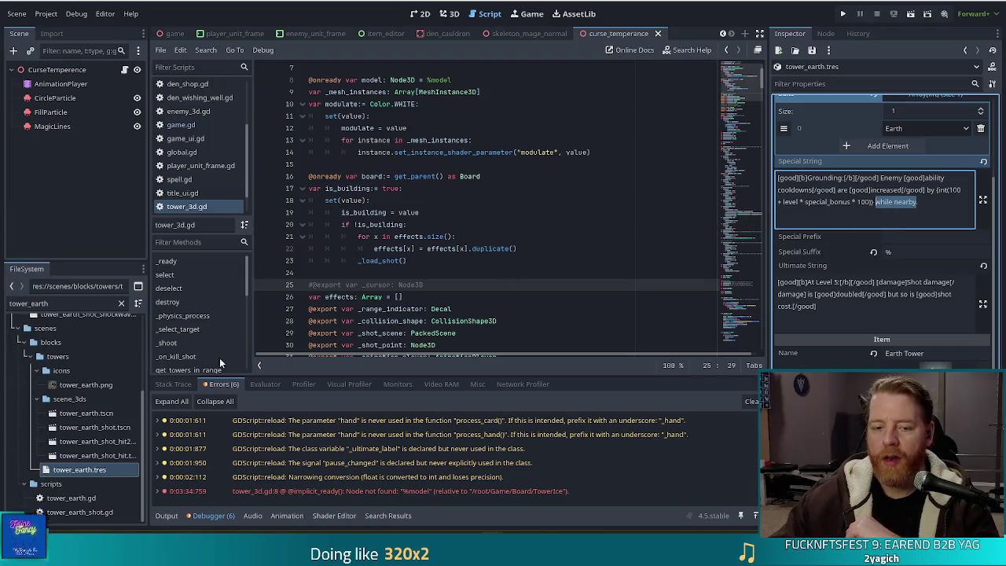
{"action": "key", "text": "Escape"}
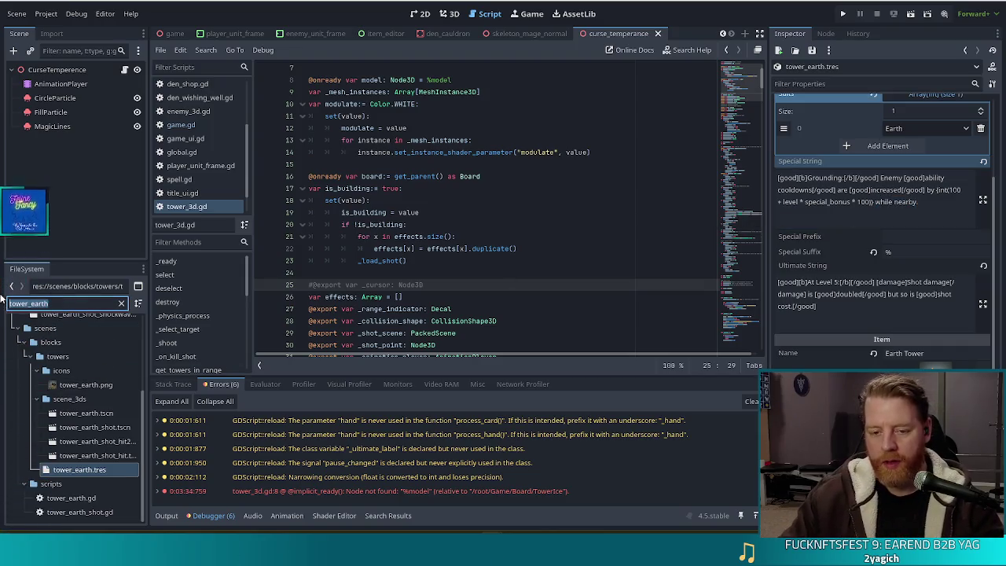
Step: Filter files for tower_ice, load tower_ice.tres, and focus its Chill Special String text
{"action": "type", "text": "chill"}
{"action": "key", "text": "BackSpace"}
{"action": "key", "text": "BackSpace"}
{"action": "key", "text": "BackSpace"}
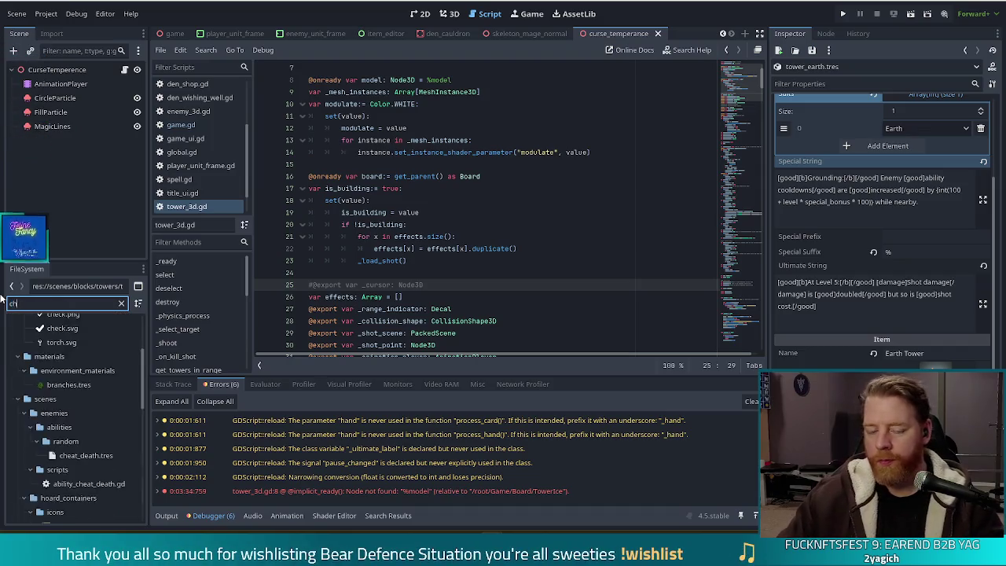
{"action": "type", "text": "tower_ice"}
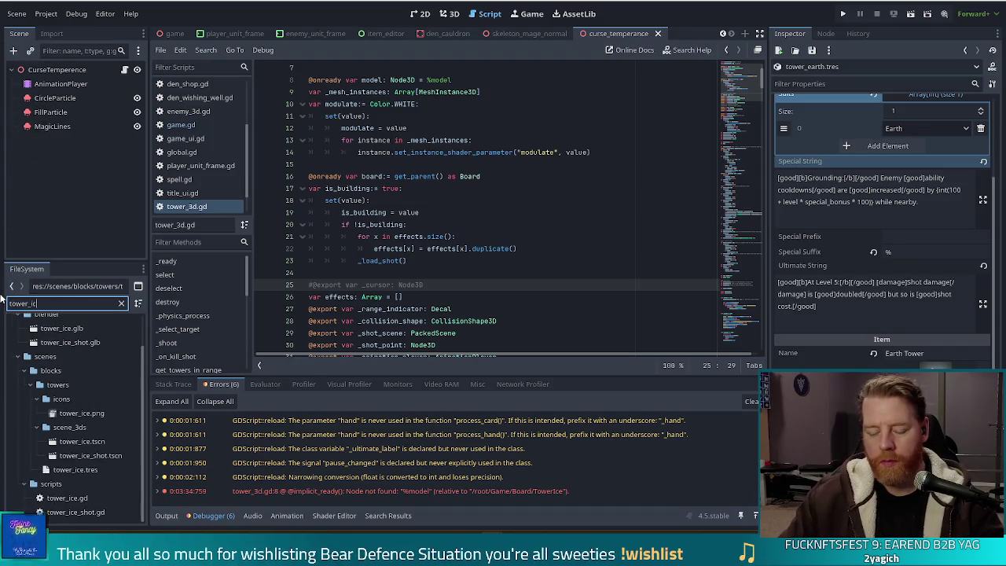
{"action": "left_click", "coordinate": [89, 469]}
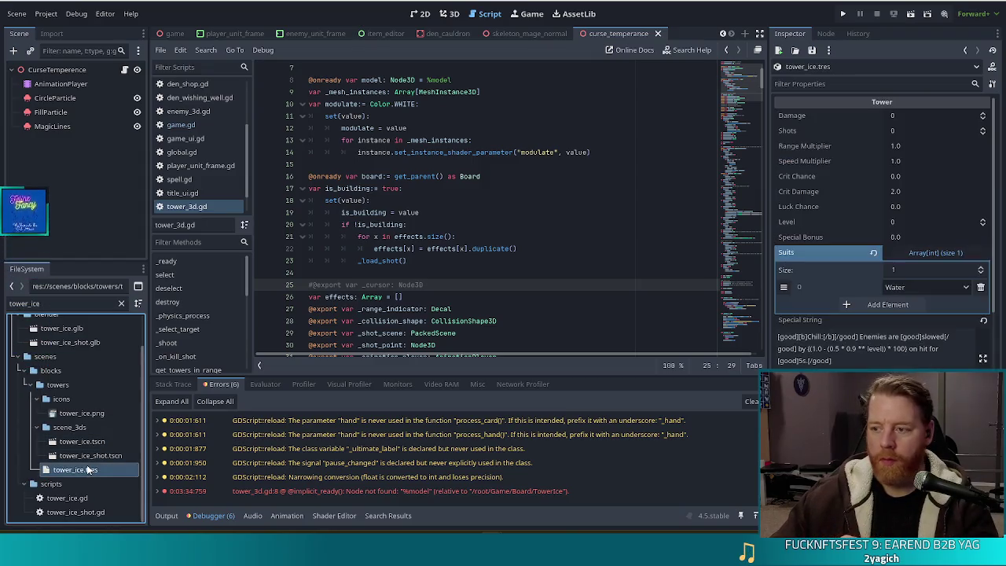
{"action": "scroll", "coordinate": [846, 195], "scroll_direction": "down", "scroll_amount": 5}
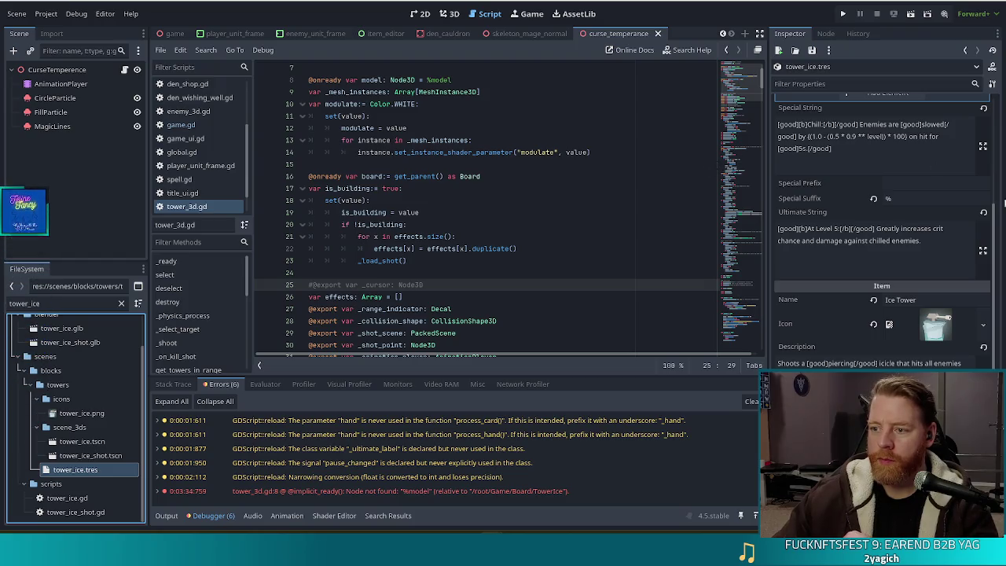
{"action": "scroll", "coordinate": [896, 196], "scroll_direction": "up", "scroll_amount": 2}
{"action": "left_click", "coordinate": [867, 190]}
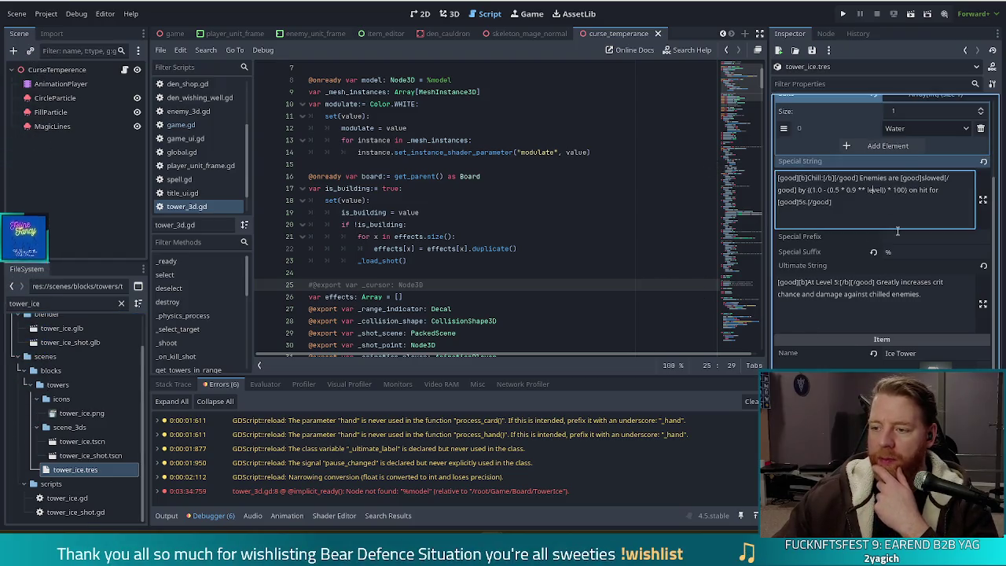
{"action": "scroll", "coordinate": [897, 230], "scroll_direction": "down", "scroll_amount": 4}
{"action": "left_click", "coordinate": [859, 338]}
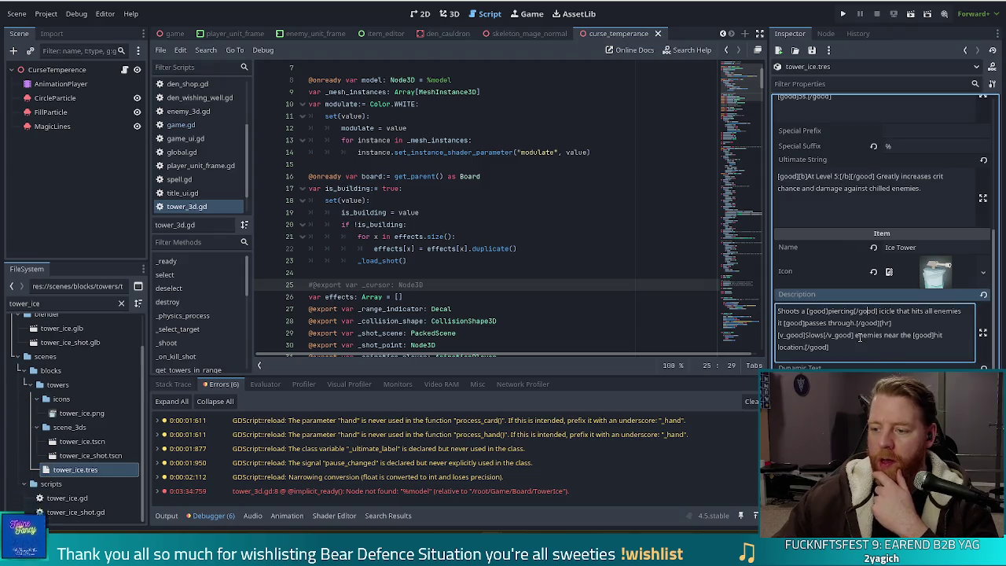
{"action": "scroll", "coordinate": [859, 338], "scroll_direction": "down", "scroll_amount": 5}
{"action": "left_click", "coordinate": [880, 245]}
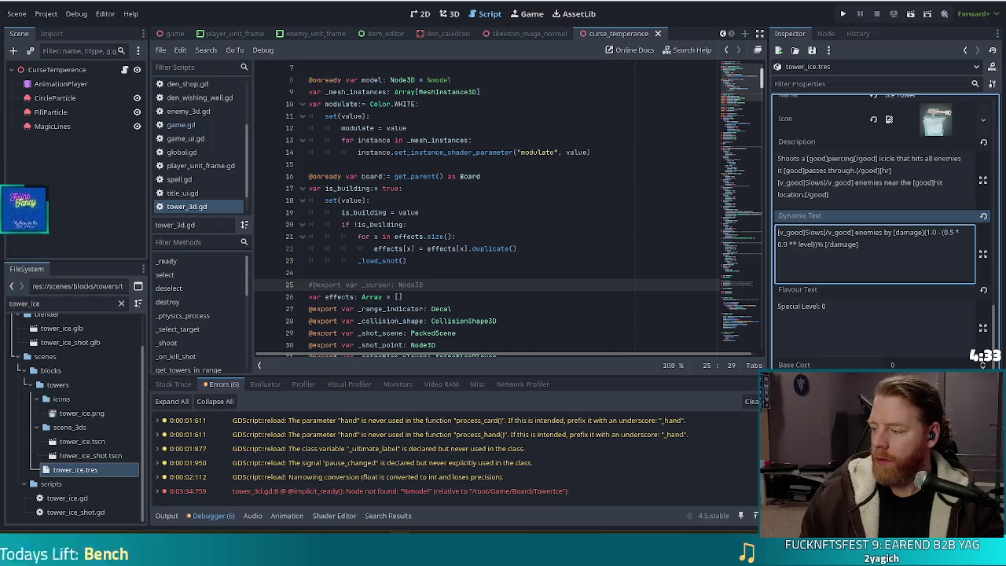
{"action": "left_click", "coordinate": [484, 199]}
{"action": "left_click", "coordinate": [562, 238]}
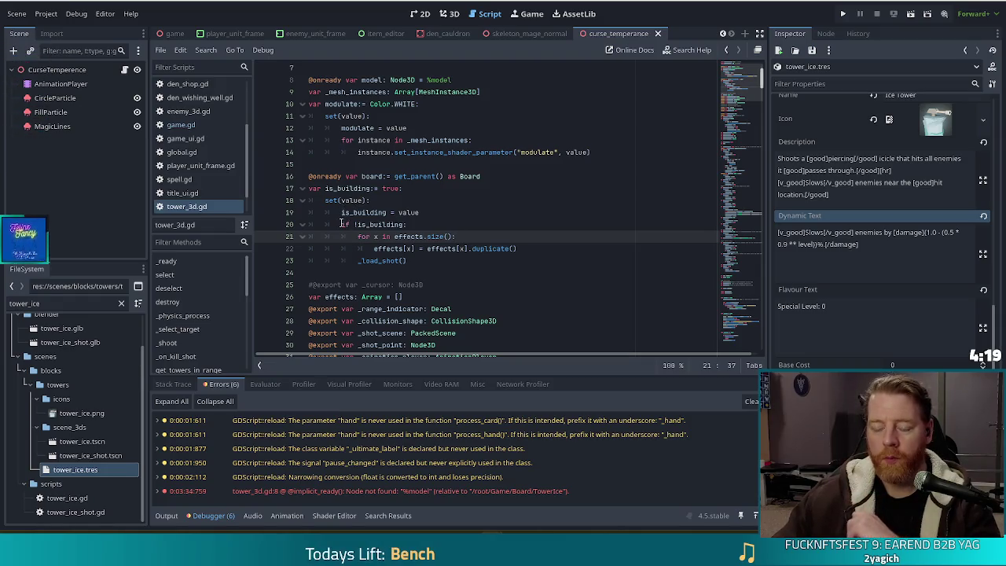
{"action": "left_click", "coordinate": [461, 212]}
{"action": "left_click", "coordinate": [450, 263]}
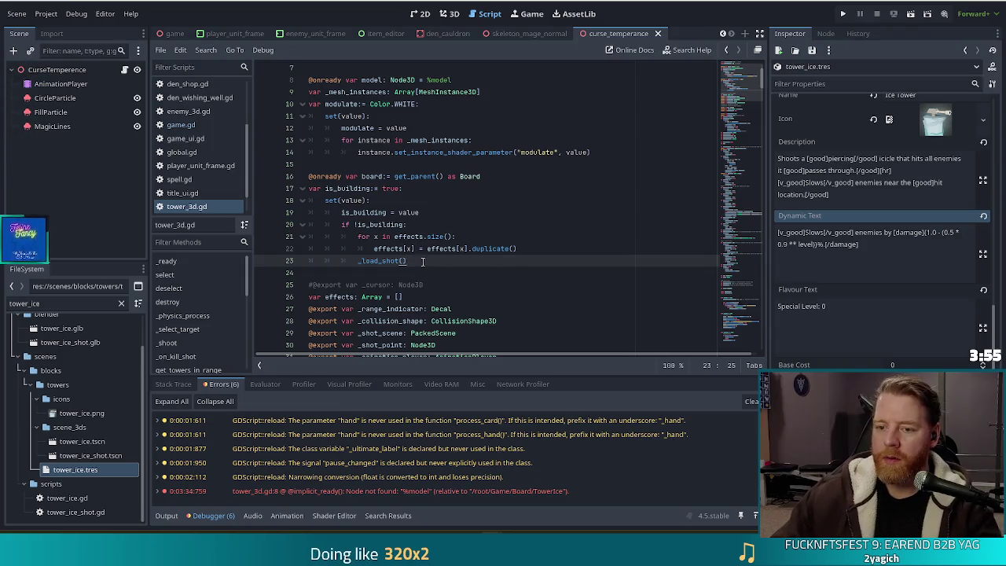
{"action": "left_click", "coordinate": [370, 272]}
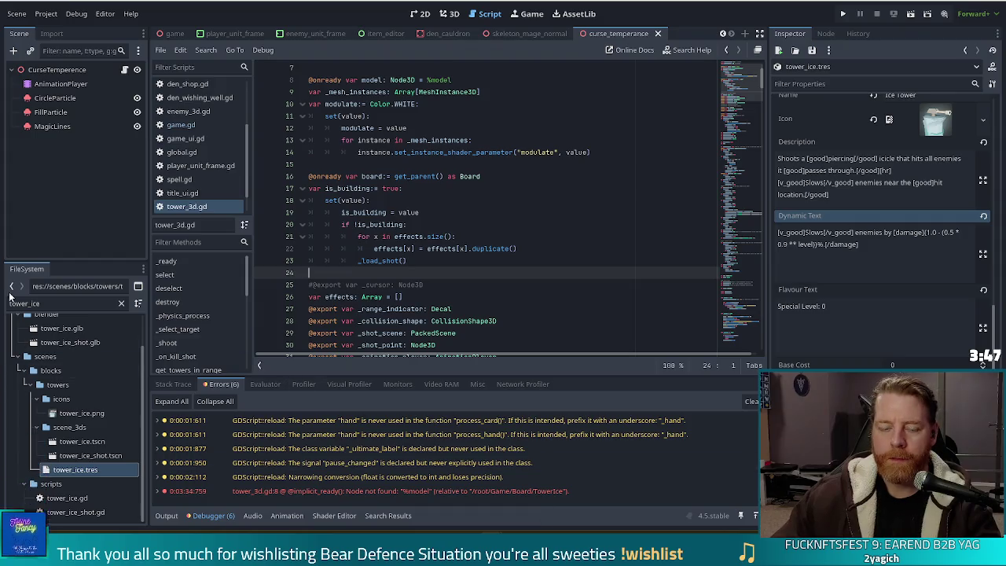
Step: Filter for 'fake', duplicate fake_id.tres as spare_deck.tres, and open fake_id.gd
{"action": "double_click", "coordinate": [65, 303]}
{"action": "type", "text": "fake"}
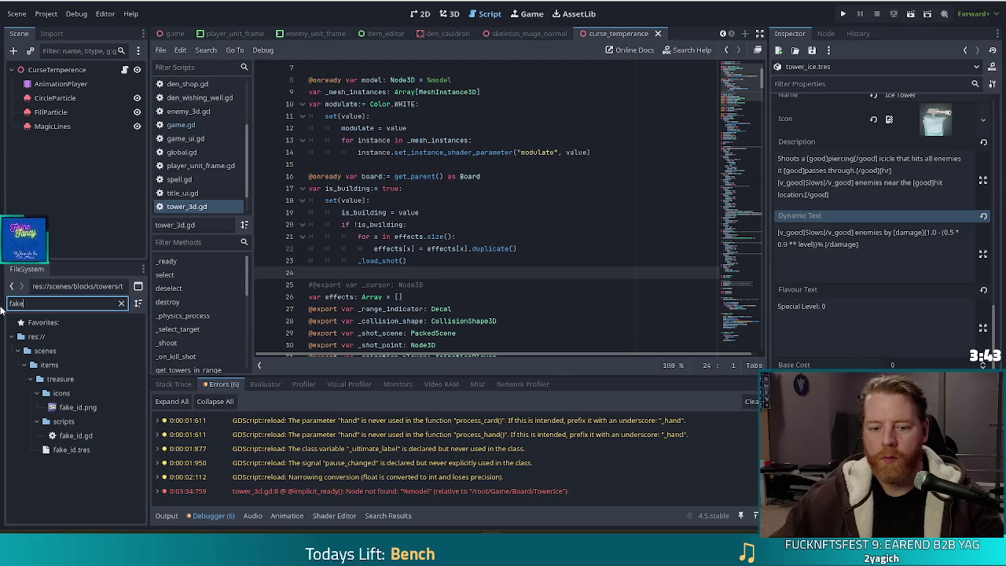
{"action": "left_click", "coordinate": [72, 450]}
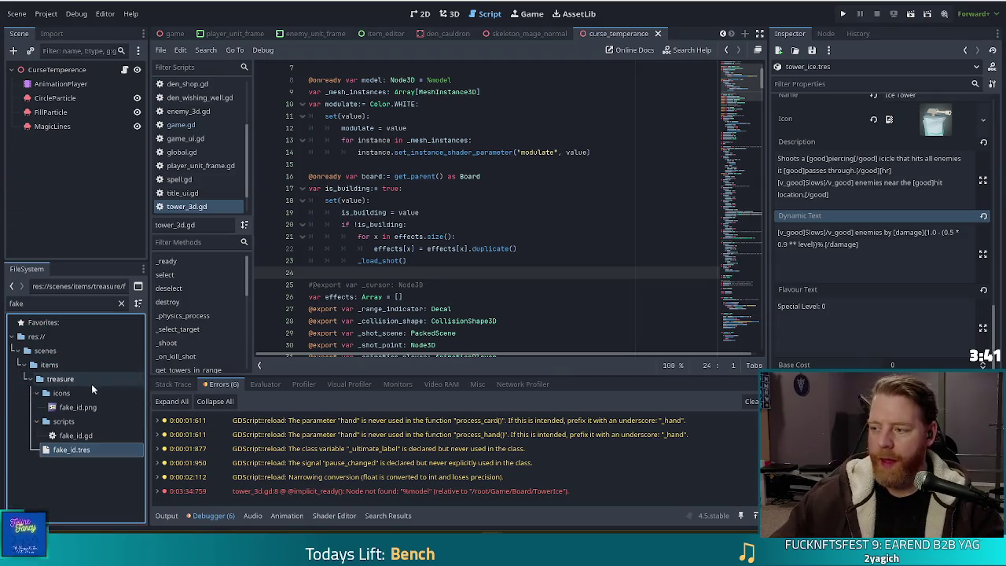
{"action": "key", "text": "ctrl+d"}
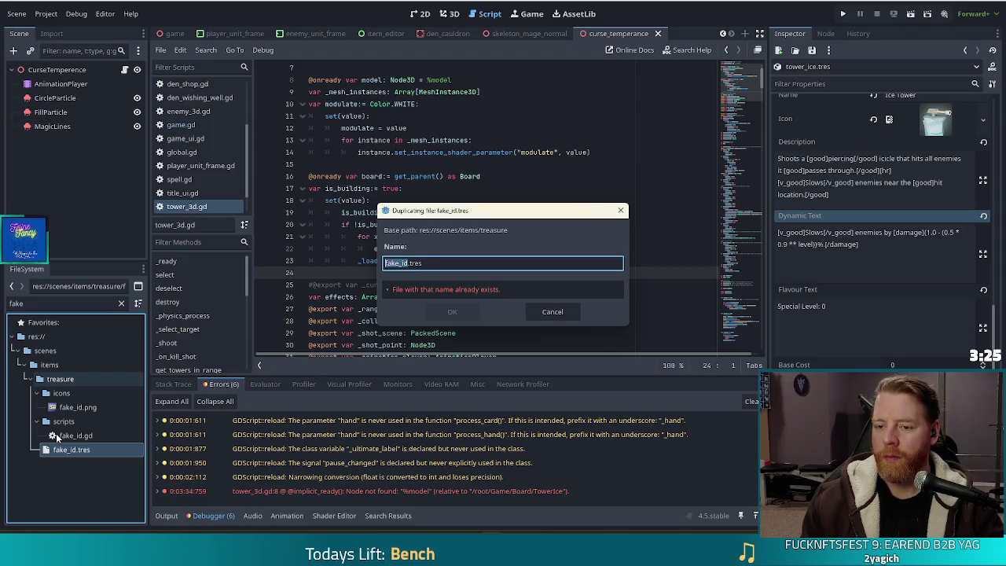
{"action": "type", "text": "spare"}
{"action": "type", "text": "_id"}
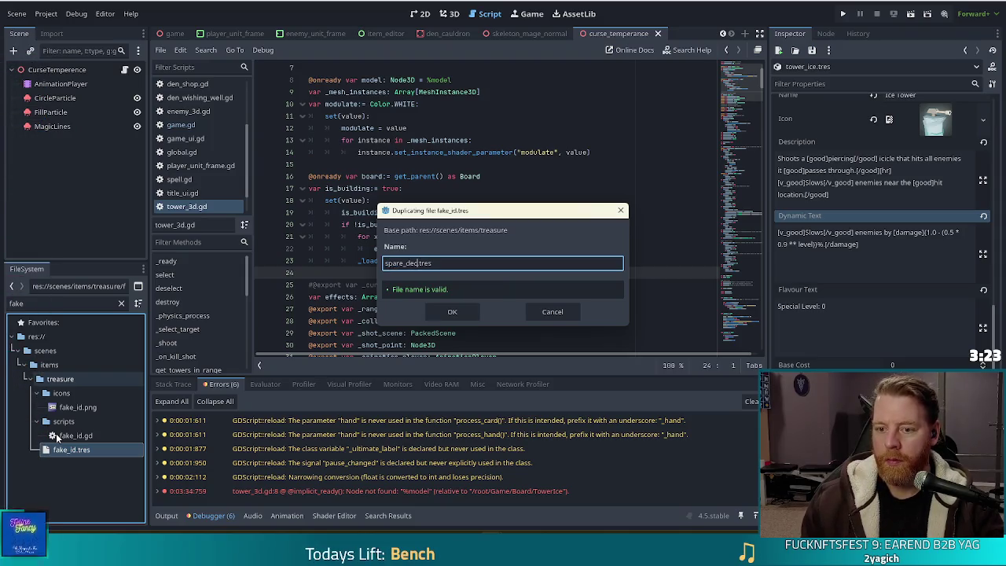
{"action": "key", "text": "Return"}
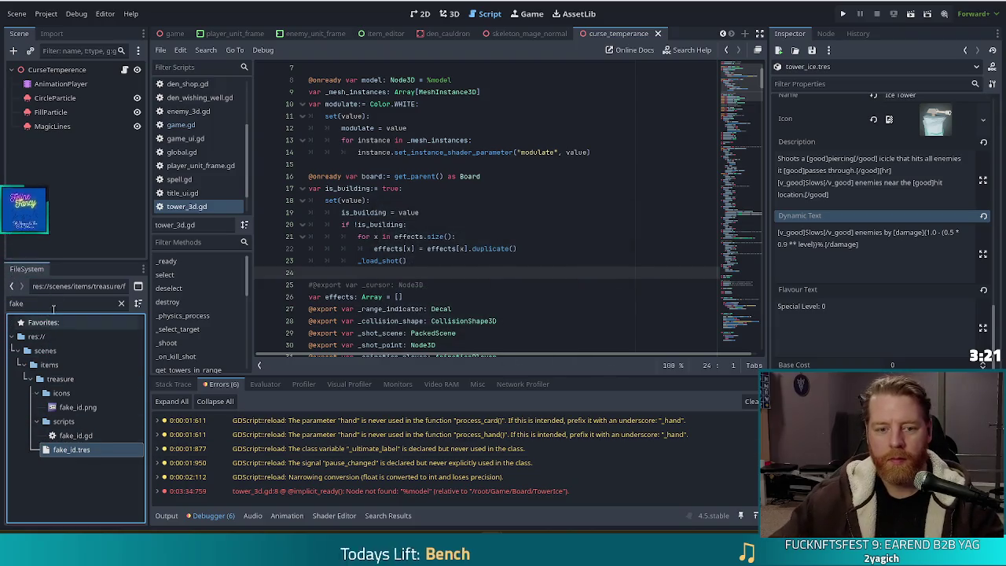
{"action": "left_click", "coordinate": [47, 303]}
{"action": "double_click", "coordinate": [75, 434]}
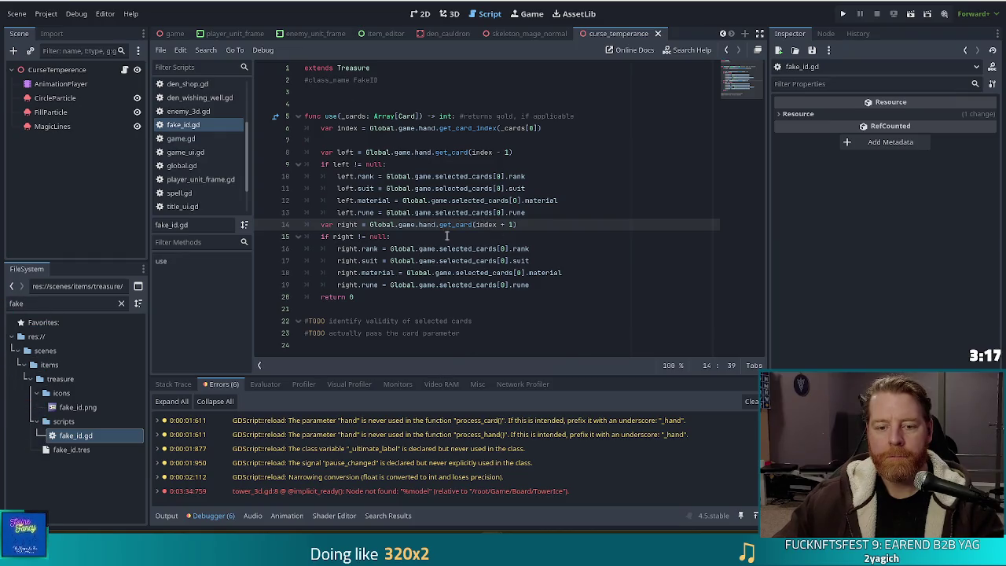
Step: Filter for 'reshu', open spell_potion_reshuffle.gd, and place the caret after return 0 on line 8
{"action": "double_click", "coordinate": [23, 302]}
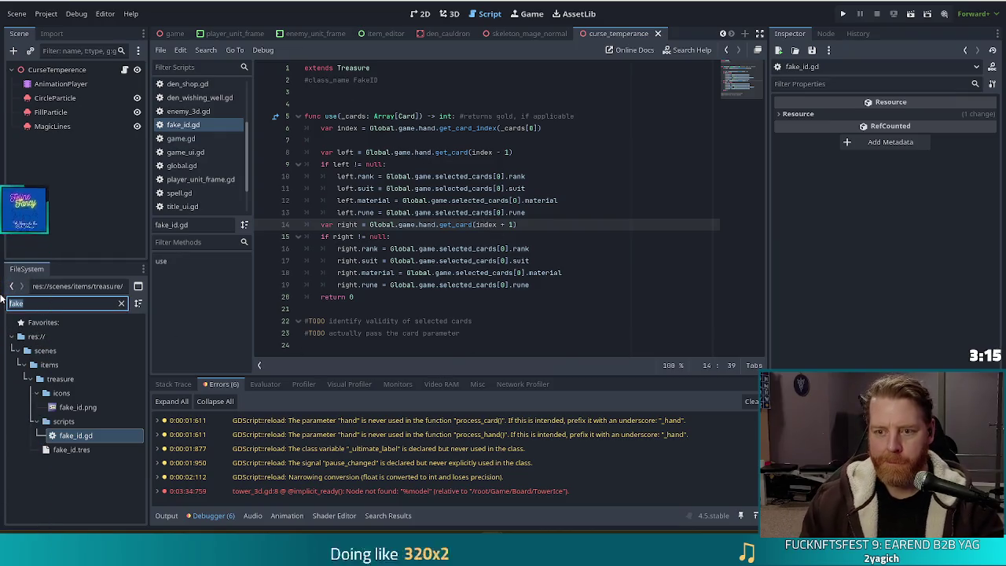
{"action": "type", "text": "resh"}
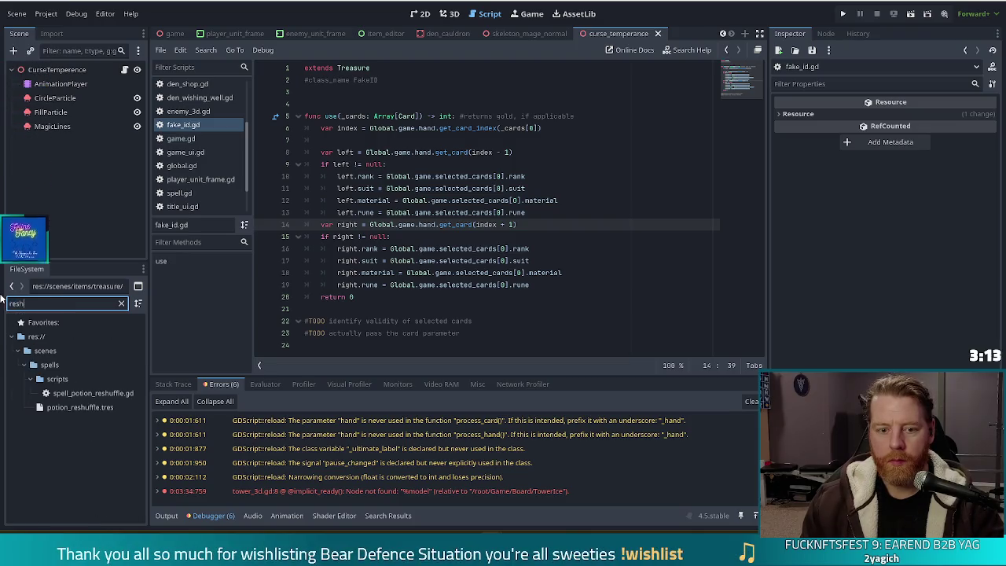
{"action": "type", "text": "u"}
{"action": "double_click", "coordinate": [93, 393]}
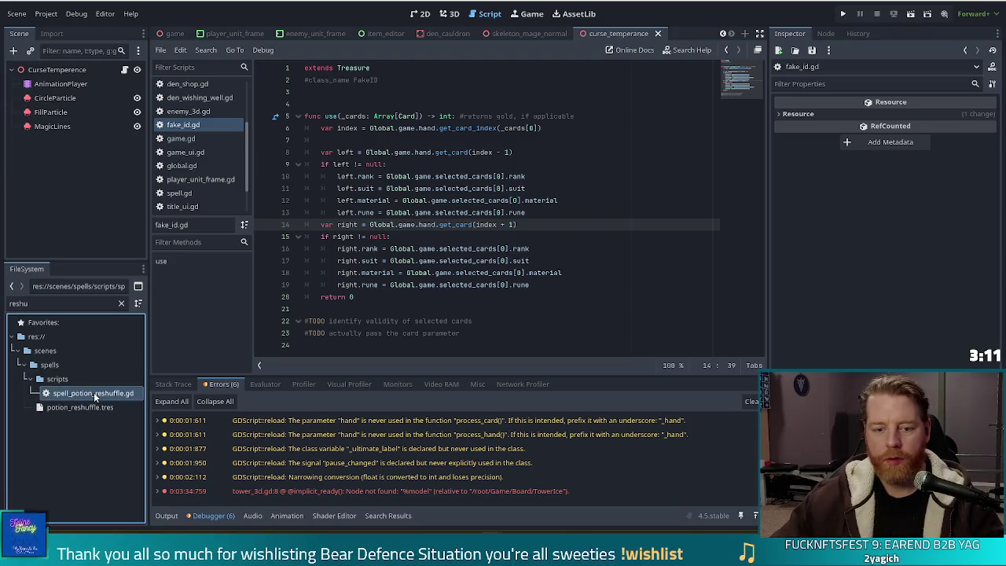
{"action": "left_click", "coordinate": [392, 154]}
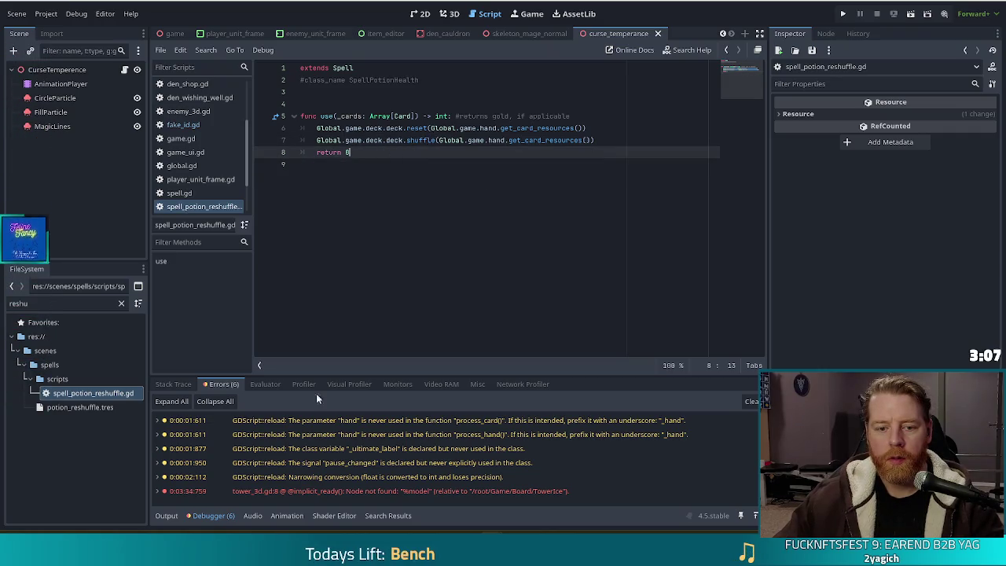
{"action": "double_click", "coordinate": [23, 304]}
Step: Filter for 'fake' and duplicate fake_id.gd as spare_deck.gd
{"action": "type", "text": "fake"}
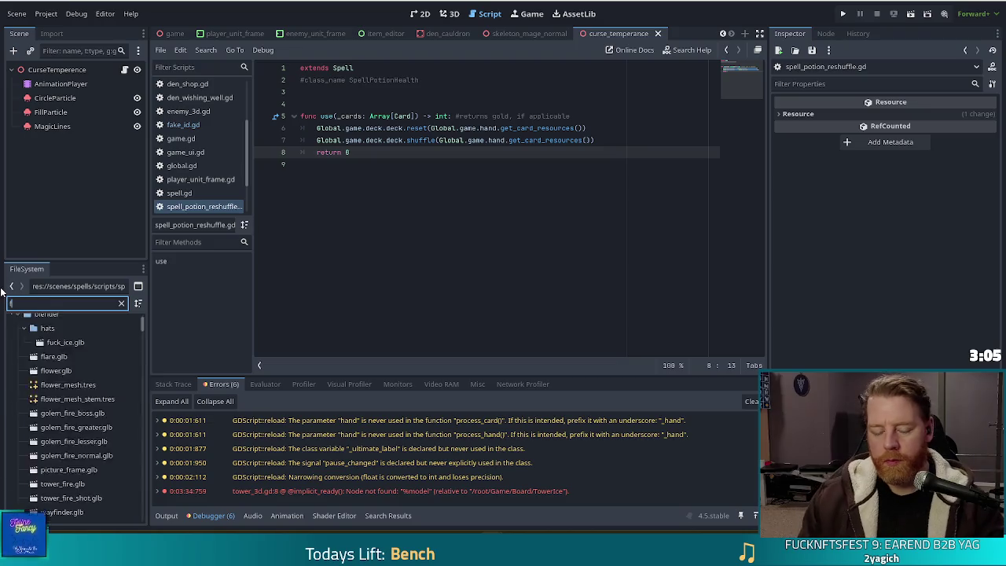
{"action": "left_click", "coordinate": [75, 436]}
{"action": "key", "text": "ctrl+d"}
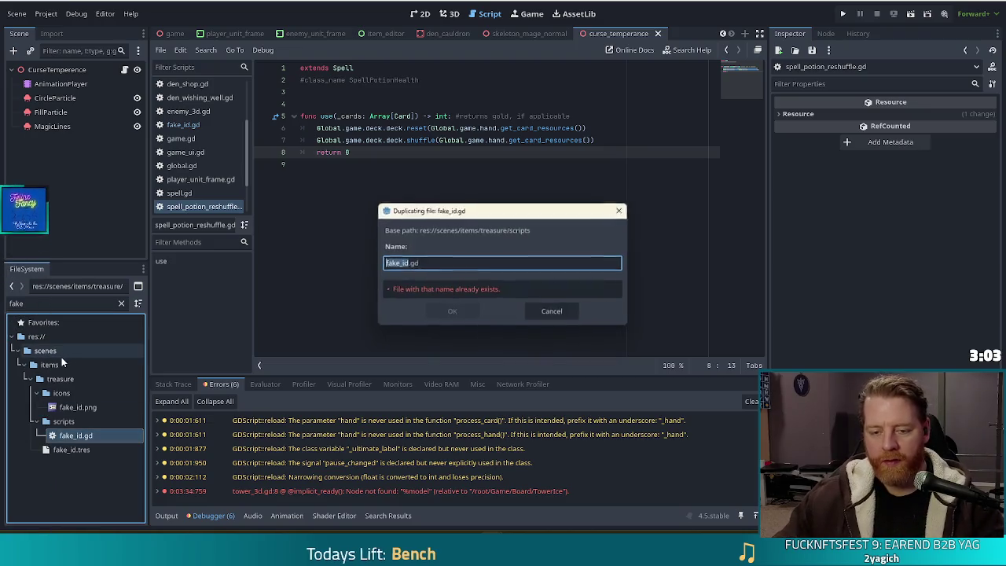
{"action": "type", "text": "spare_"}
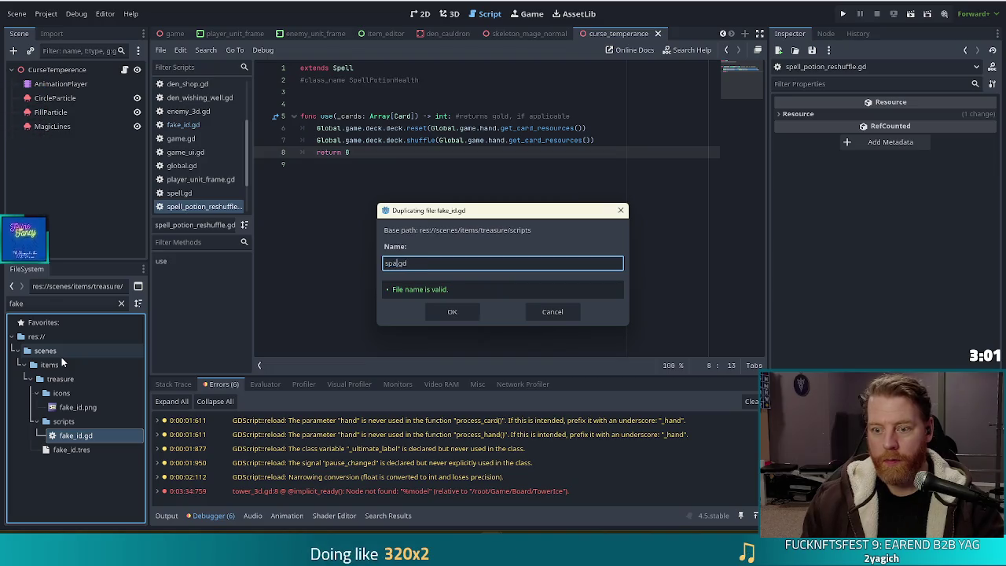
{"action": "type", "text": "id"}
{"action": "key", "text": "Return"}
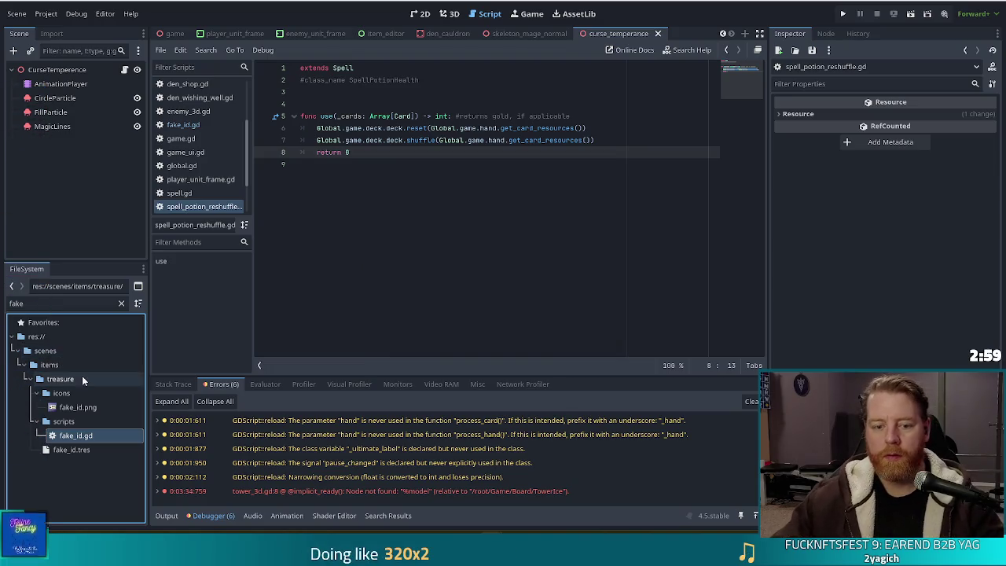
Step: Filter for 'spare' and load spare_deck.tres into the Inspector
{"action": "left_click", "coordinate": [43, 304]}
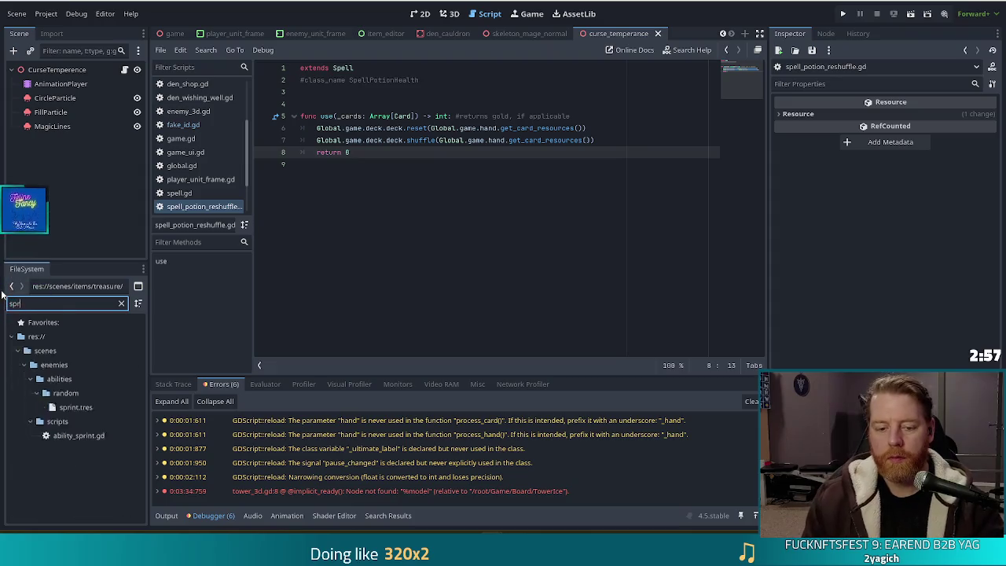
{"action": "type", "text": "spare"}
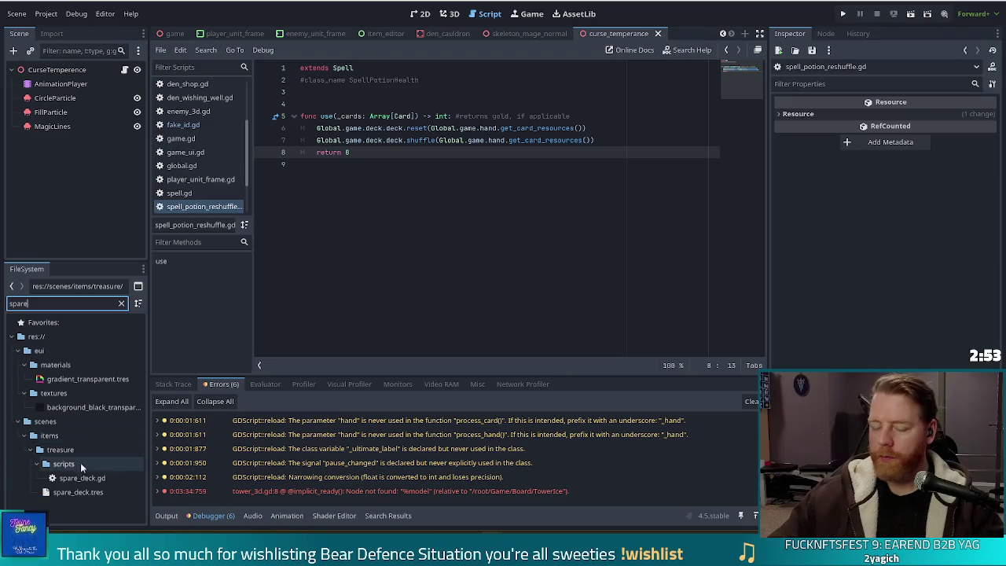
{"action": "left_click", "coordinate": [61, 492]}
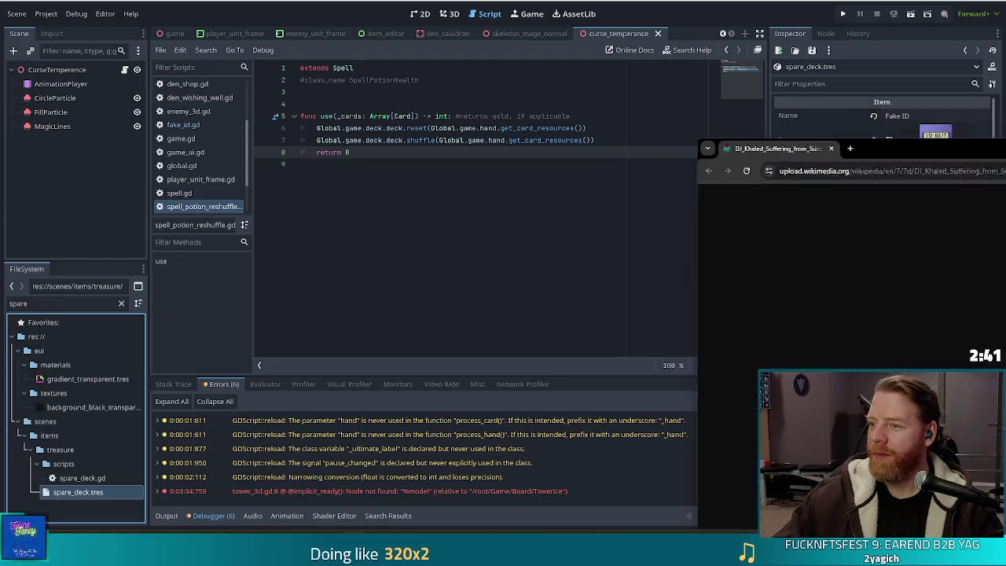
Step: Zoom the album cover page in and back out, then close the Chrome window
{"action": "key", "text": "ctrl+plus"}
{"action": "key", "text": "ctrl+plus"}
{"action": "key", "text": "ctrl+plus"}
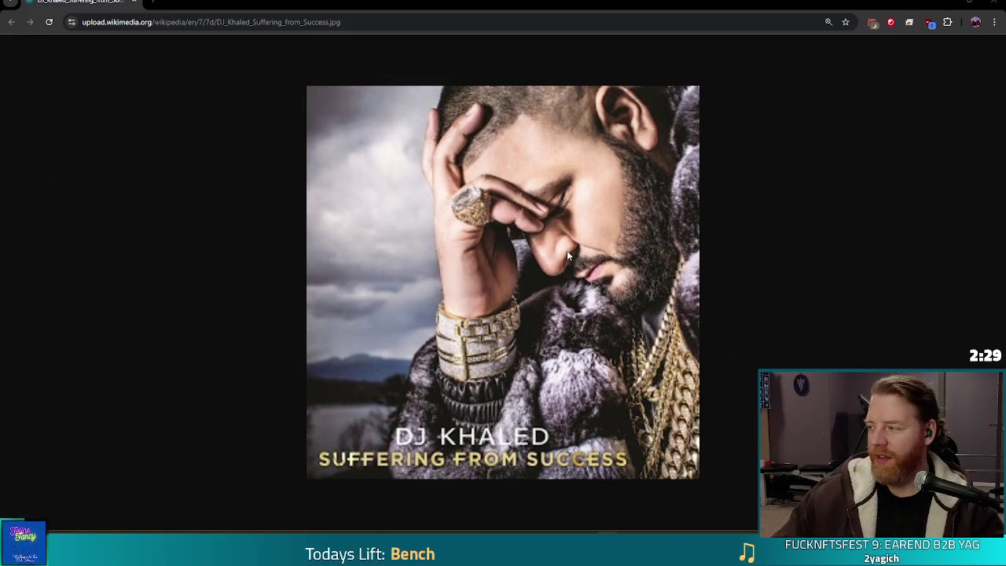
{"action": "key", "text": "ctrl+minus"}
{"action": "key", "text": "ctrl+minus"}
{"action": "key", "text": "ctrl+minus"}
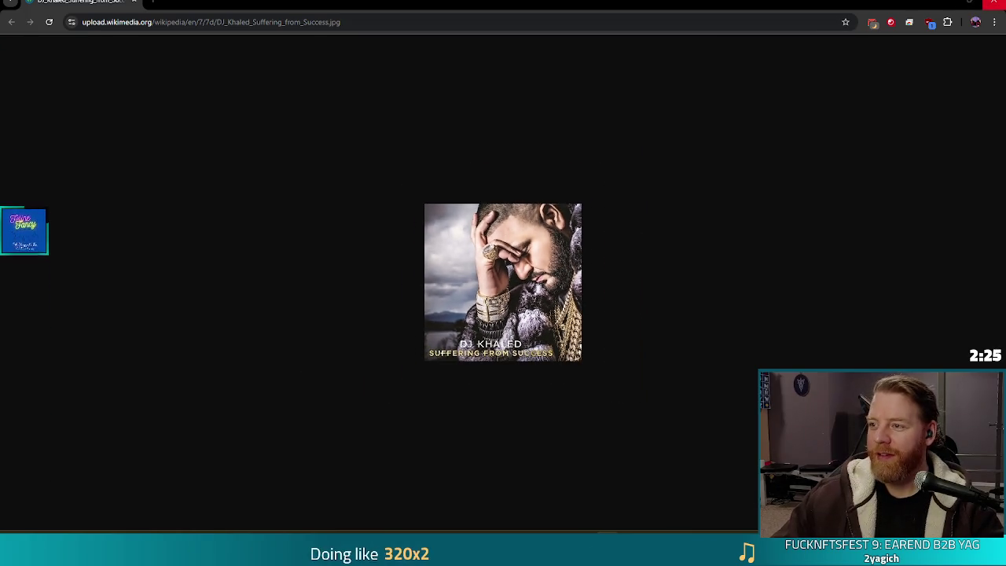
{"action": "left_click", "coordinate": [993, 3]}
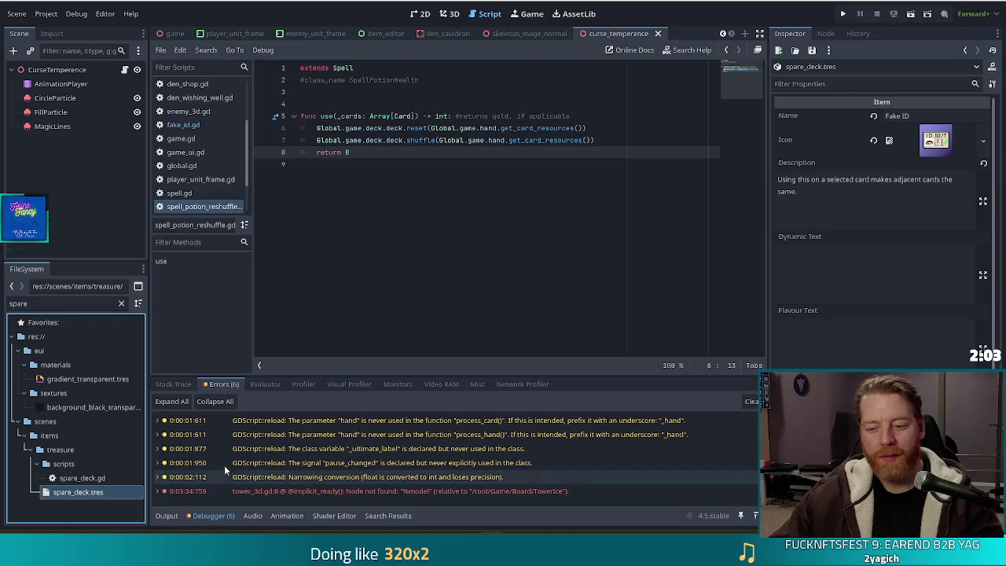
Step: Rename the spare_deck.tres item from Fake ID to 'Spare Deck' in the Inspector
{"action": "scroll", "coordinate": [794, 314], "scroll_direction": "down", "scroll_amount": 1}
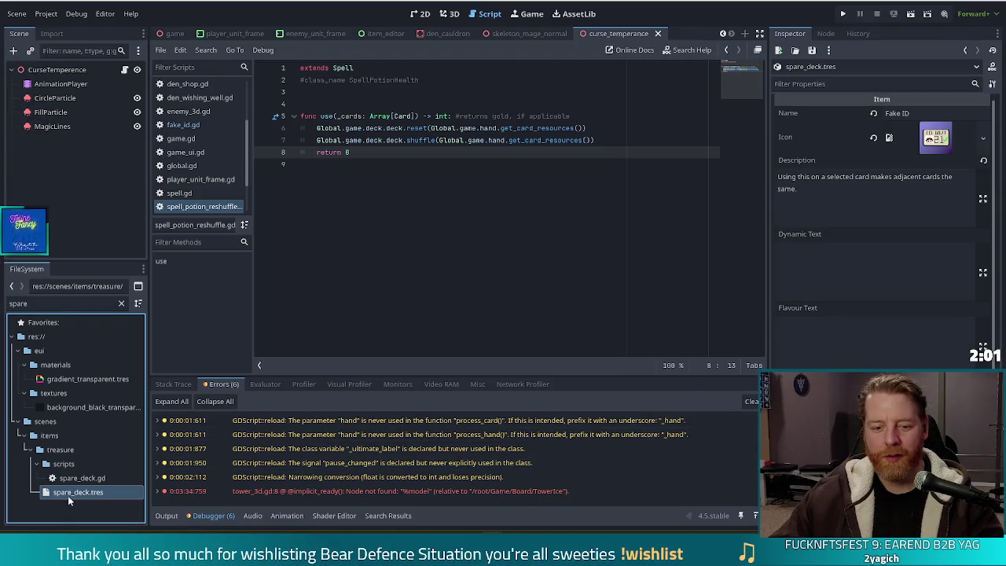
{"action": "left_click", "coordinate": [923, 113]}
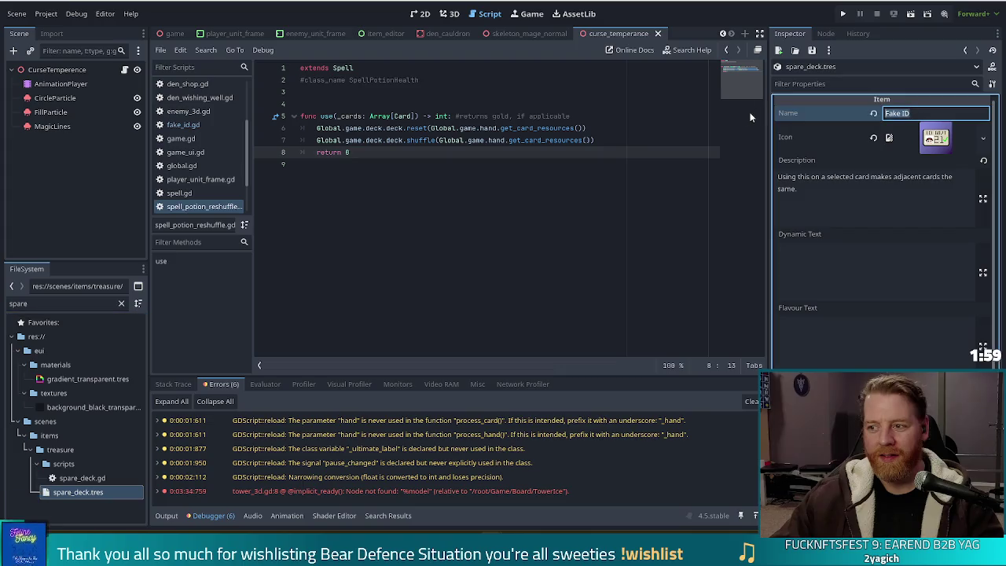
{"action": "type", "text": "Spare"}
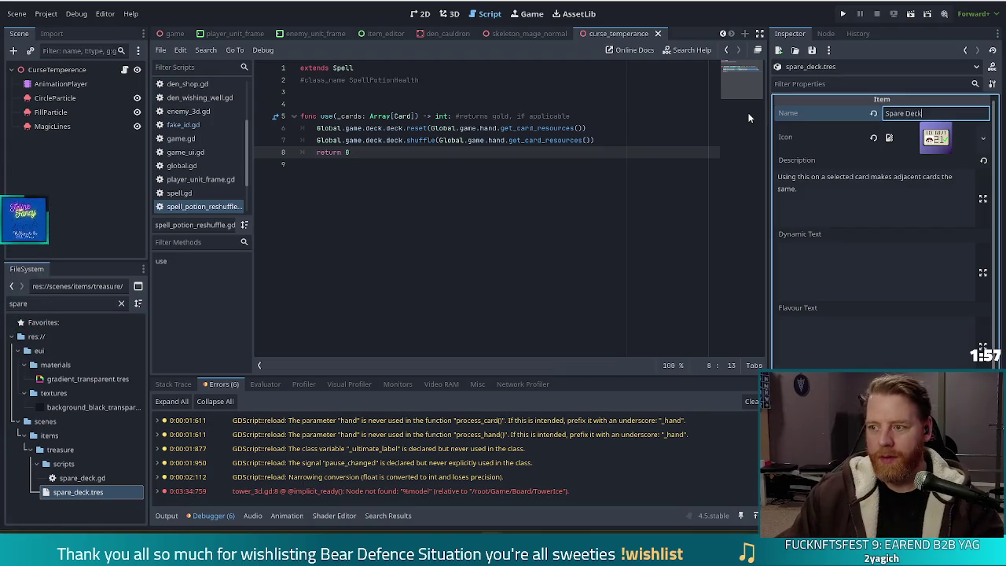
{"action": "key", "text": "Tab"}
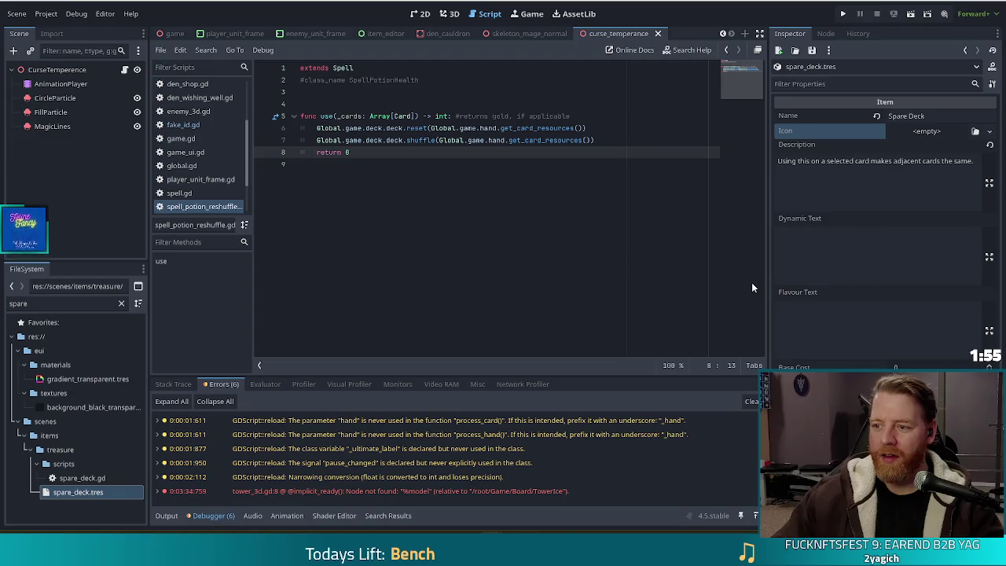
{"action": "mouse_move", "coordinate": [78, 478]}
{"action": "left_mouse_down"}
{"action": "mouse_move", "coordinate": [91, 484]}
{"action": "mouse_move", "coordinate": [259, 444]}
{"action": "left_mouse_up"}
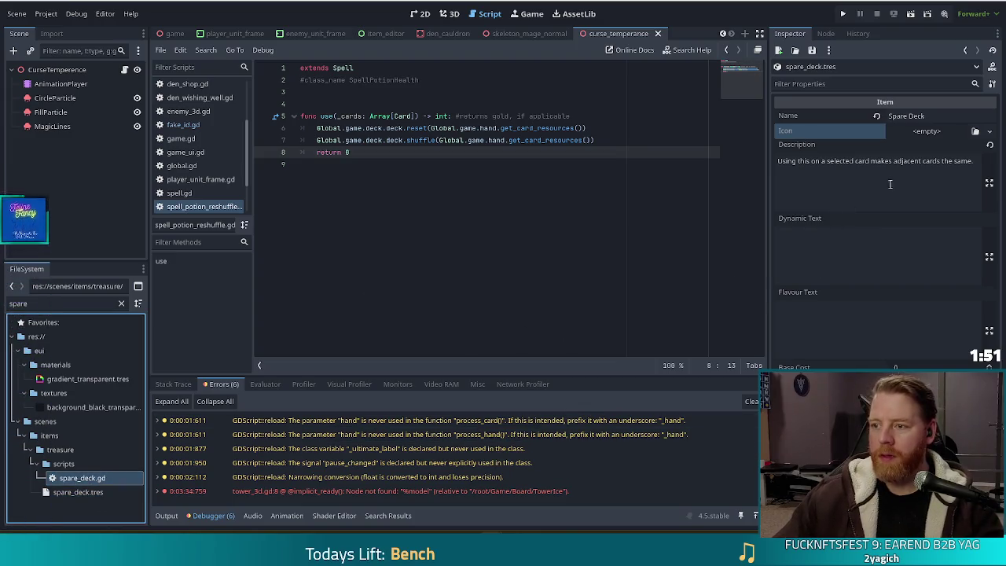
{"action": "left_click", "coordinate": [888, 179]}
{"action": "left_click", "coordinate": [24, 304]}
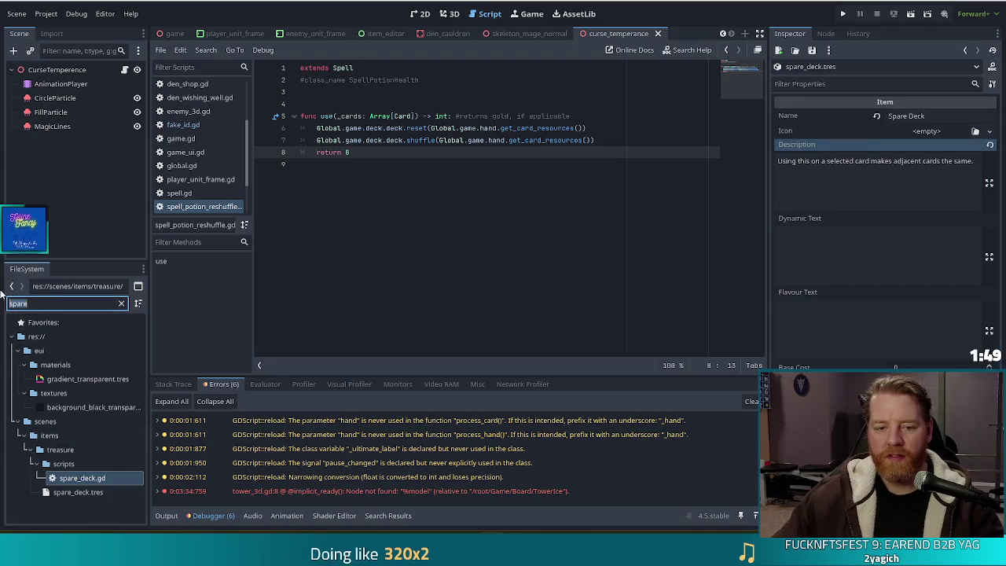
Step: Open potion_reshuffle.tres and copy its description 'Reshuffles the deck.'
{"action": "type", "text": "potion_reshuffle"}
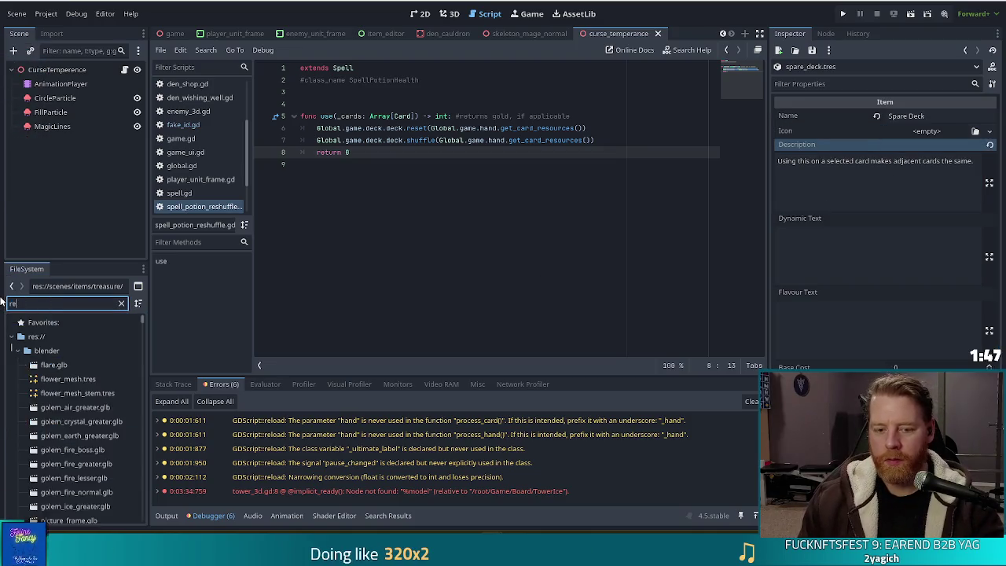
{"action": "key", "text": "Down"}
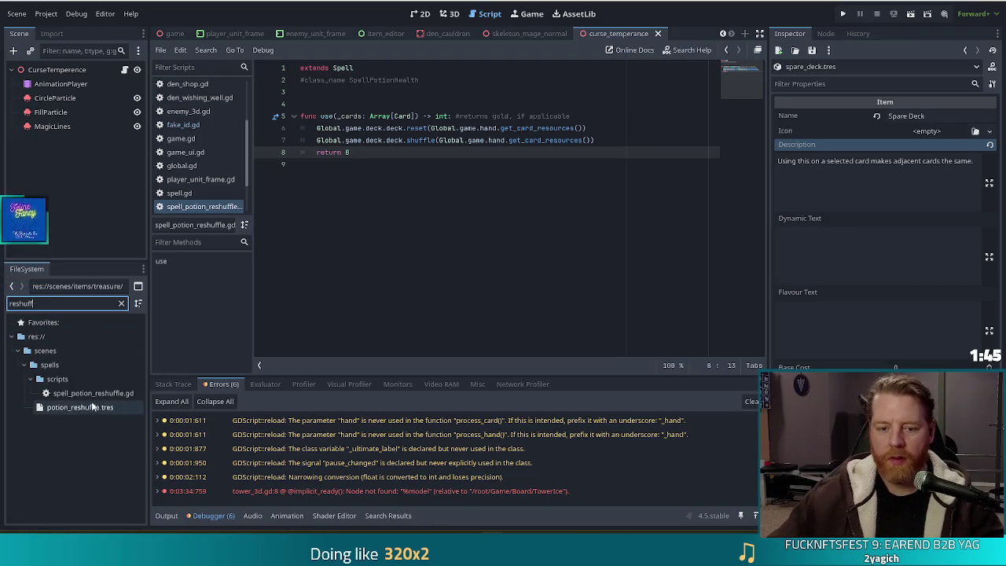
{"action": "key", "text": "Return"}
{"action": "triple_click", "coordinate": [876, 155]}
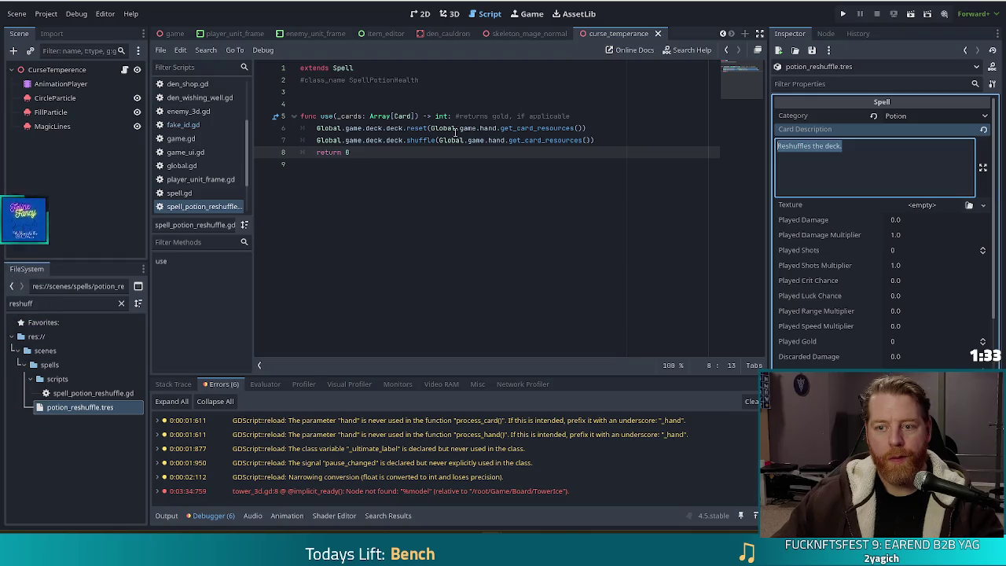
Step: Filter for 'spare', select spare_deck.tres and select its existing description text
{"action": "left_click", "coordinate": [86, 392]}
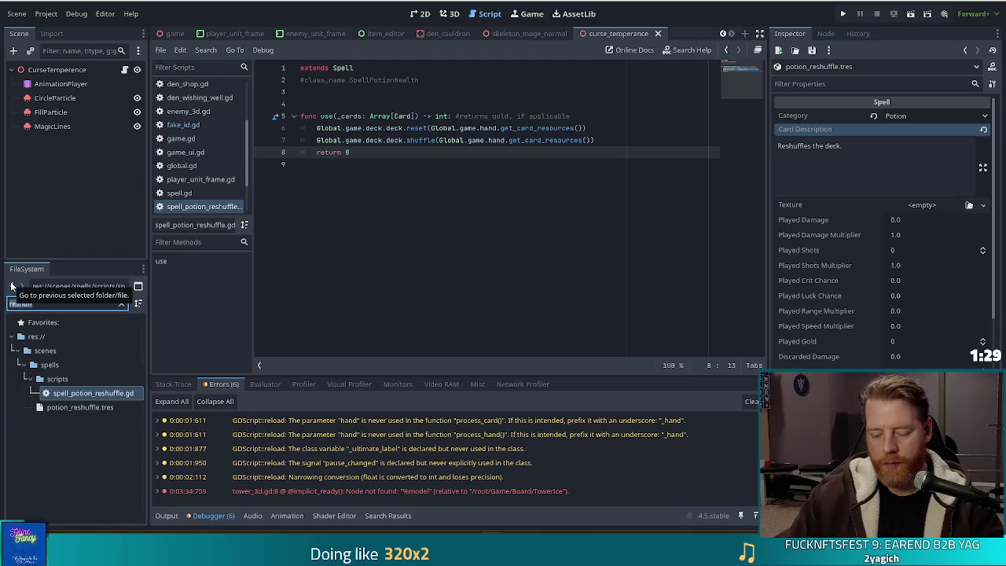
{"action": "type", "text": "spare"}
{"action": "key", "text": "Down"}
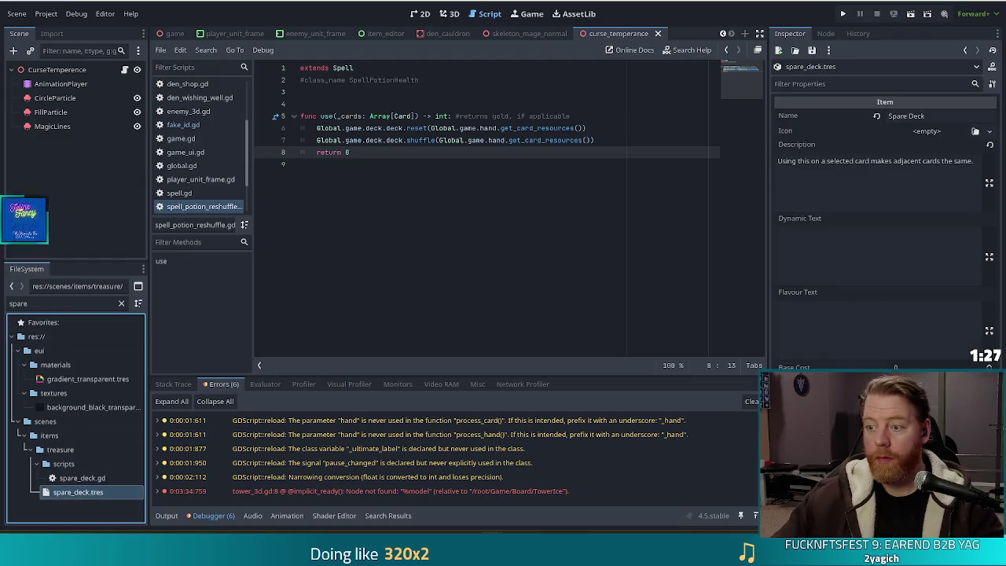
{"action": "left_click", "coordinate": [876, 169]}
{"action": "key", "text": "ctrl+a"}
Step: Enter 'Reshuffles the deck.' as the Spare Deck description and open spare_deck.gd
{"action": "type", "text": "Reshuffles the deck."}
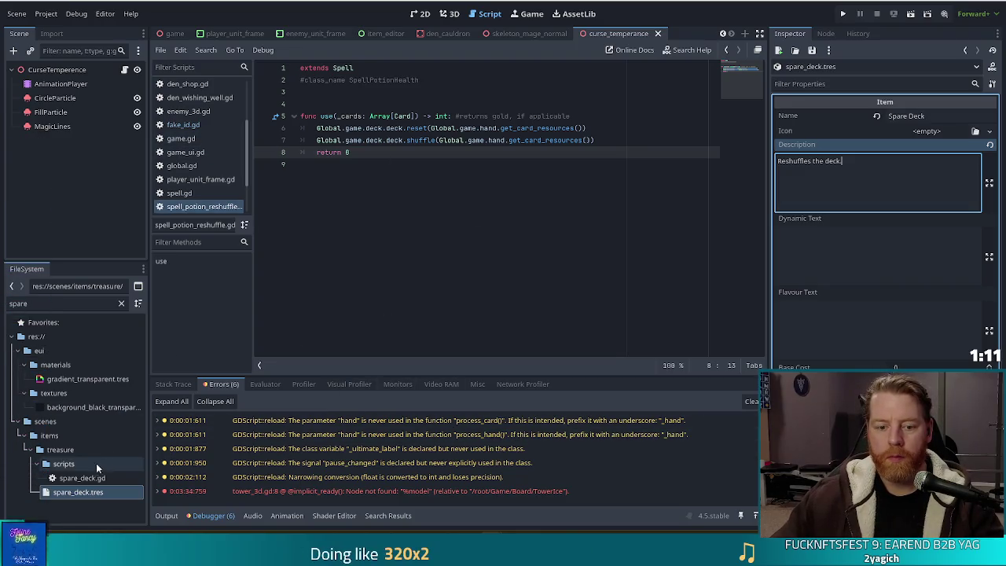
{"action": "double_click", "coordinate": [82, 478]}
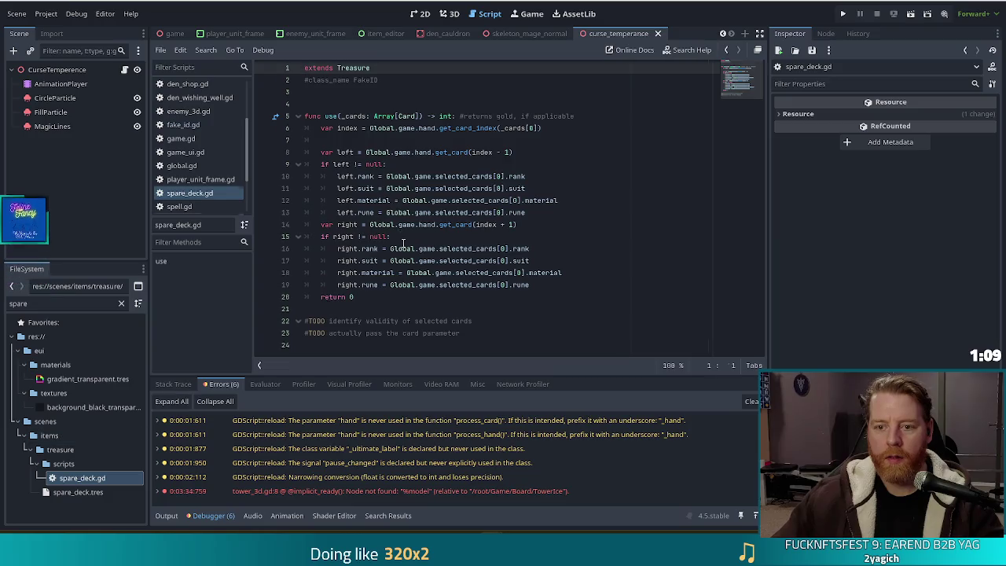
Step: Copy the deck reset, shuffle and return lines from spell_potion_reshuffle.gd
{"action": "key", "text": "alt+Left"}
{"action": "mouse_move", "coordinate": [585, 149]}
{"action": "left_mouse_down"}
{"action": "mouse_move", "coordinate": [380, 149]}
{"action": "mouse_move", "coordinate": [308, 140]}
{"action": "mouse_move", "coordinate": [311, 128]}
{"action": "left_mouse_up"}
{"action": "key", "text": "ctrl+c"}
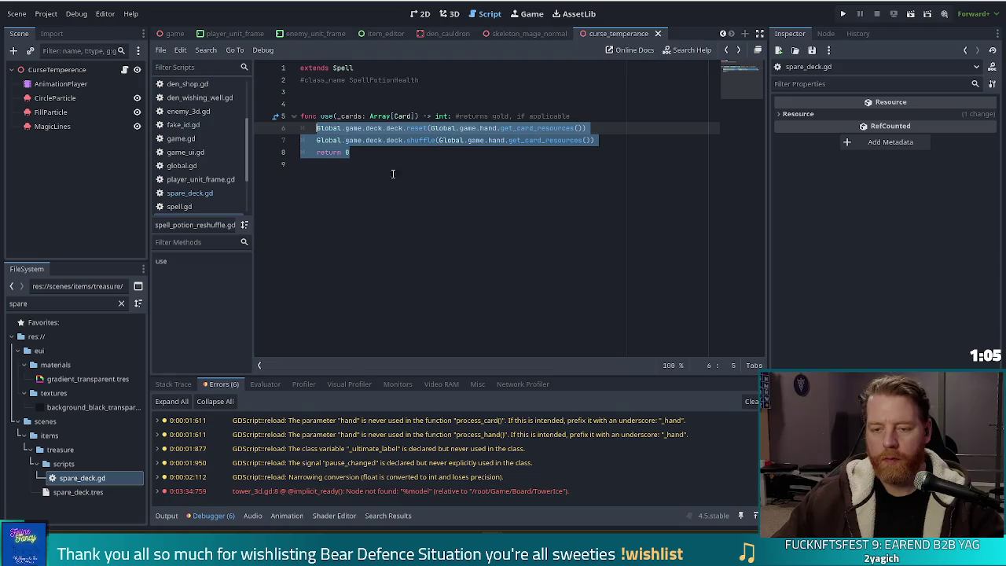
{"action": "key", "text": "alt+Left"}
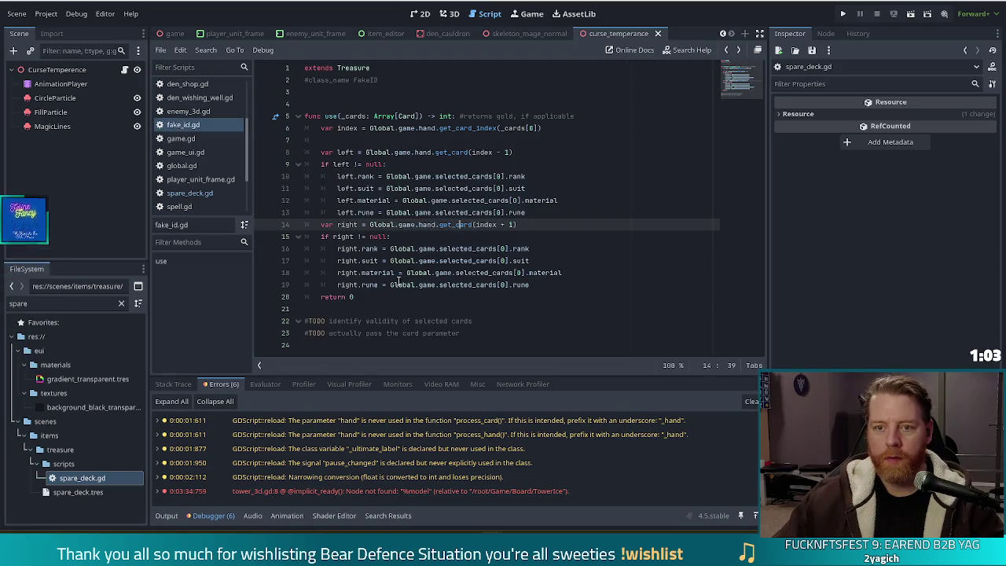
{"action": "key", "text": "alt+Right"}
{"action": "key", "text": "alt+Right"}
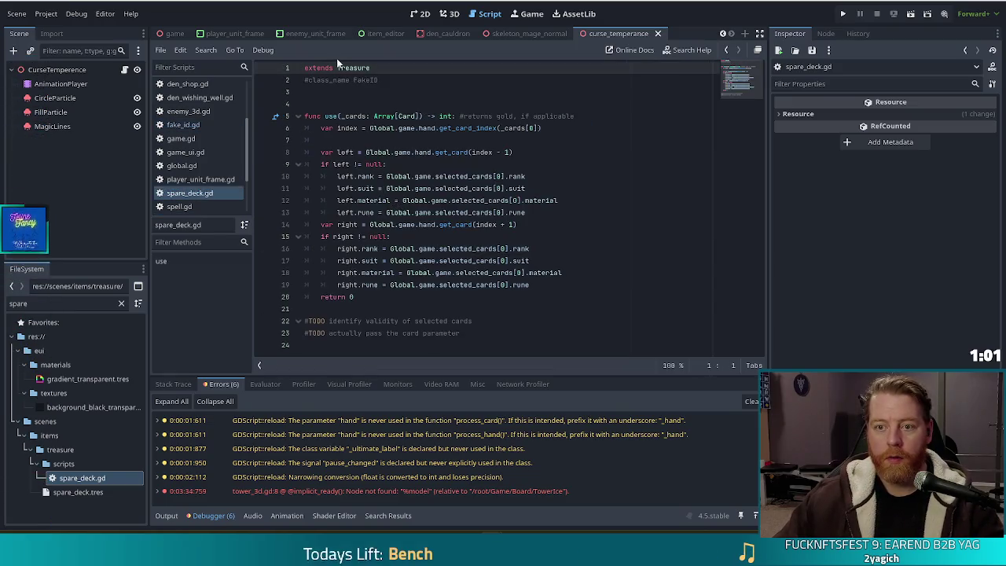
Step: Change the class comment to SpareDeck and paste the copied lines over lines 6–19
{"action": "double_click", "coordinate": [365, 80]}
{"action": "type", "text": "Spare"}
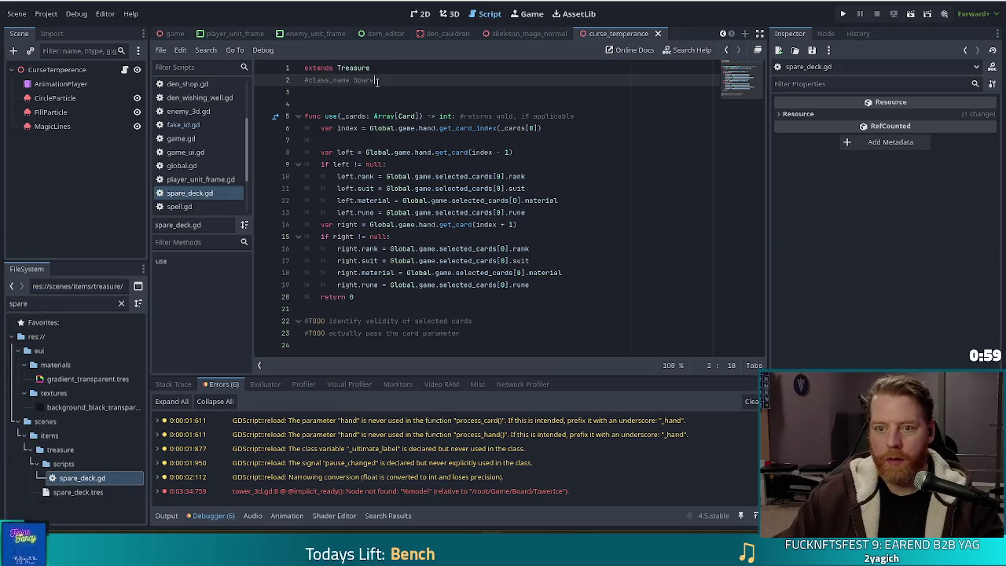
{"action": "type", "text": "Deck"}
{"action": "left_click", "coordinate": [471, 225]}
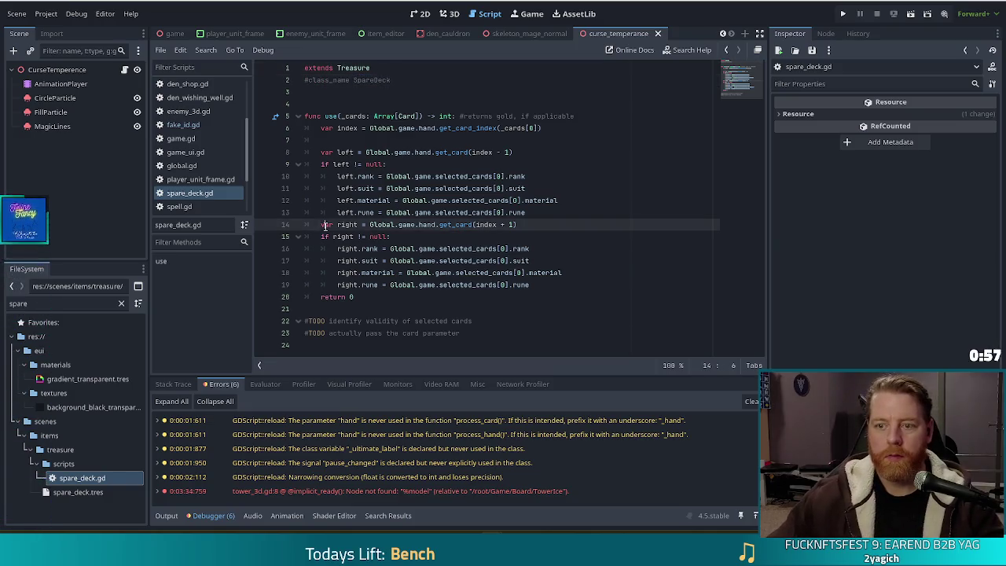
{"action": "left_click", "coordinate": [359, 296]}
{"action": "mouse_move", "coordinate": [542, 285]}
{"action": "left_mouse_down"}
{"action": "mouse_move", "coordinate": [306, 145]}
{"action": "mouse_move", "coordinate": [306, 127]}
{"action": "left_mouse_up"}
{"action": "key", "text": "ctrl+v"}
Step: Delete the extra TODO comment line and run the game with F5
{"action": "left_click", "coordinate": [390, 168]}
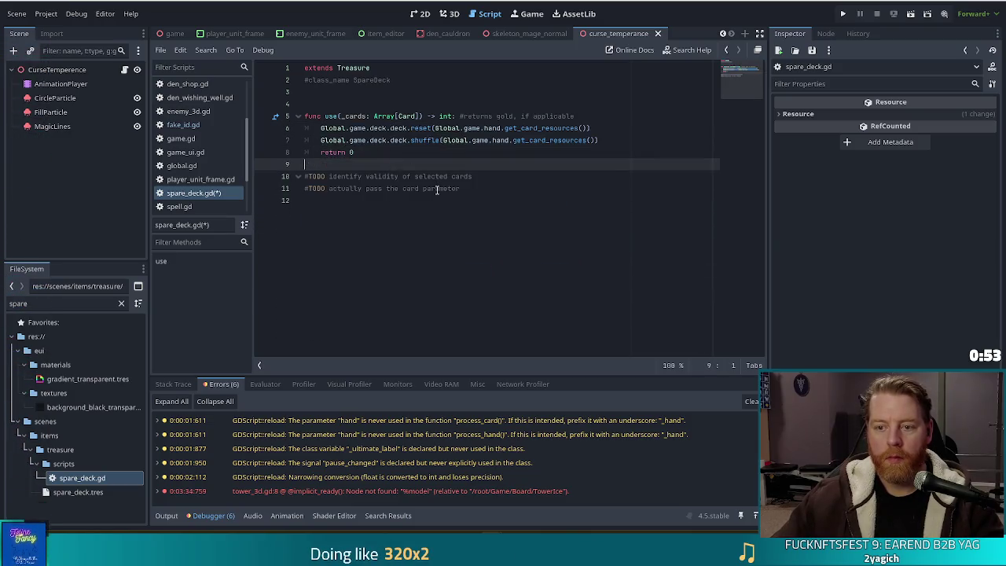
{"action": "left_click", "coordinate": [433, 189]}
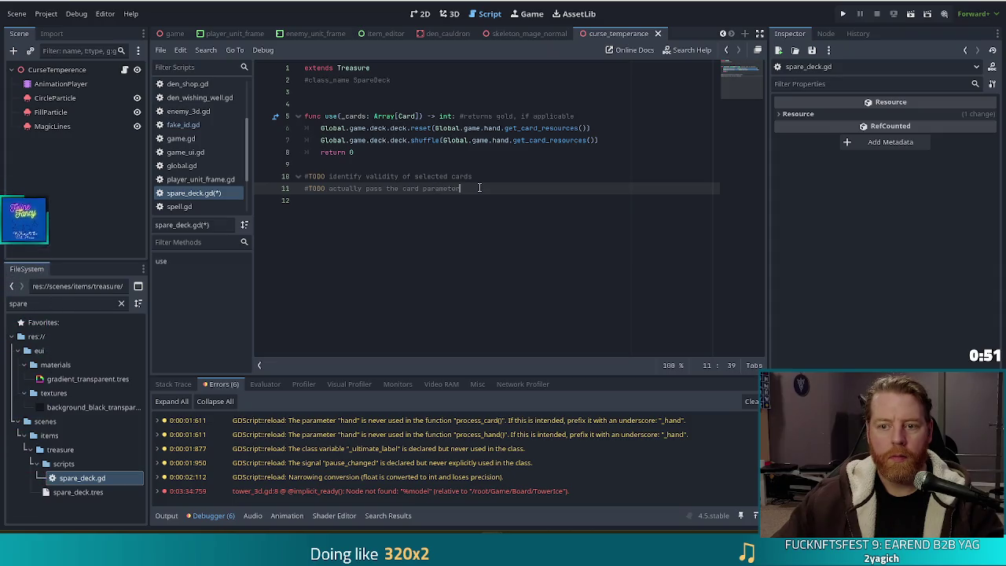
{"action": "key", "text": "shift+Home"}
{"action": "key", "text": "shift+Left"}
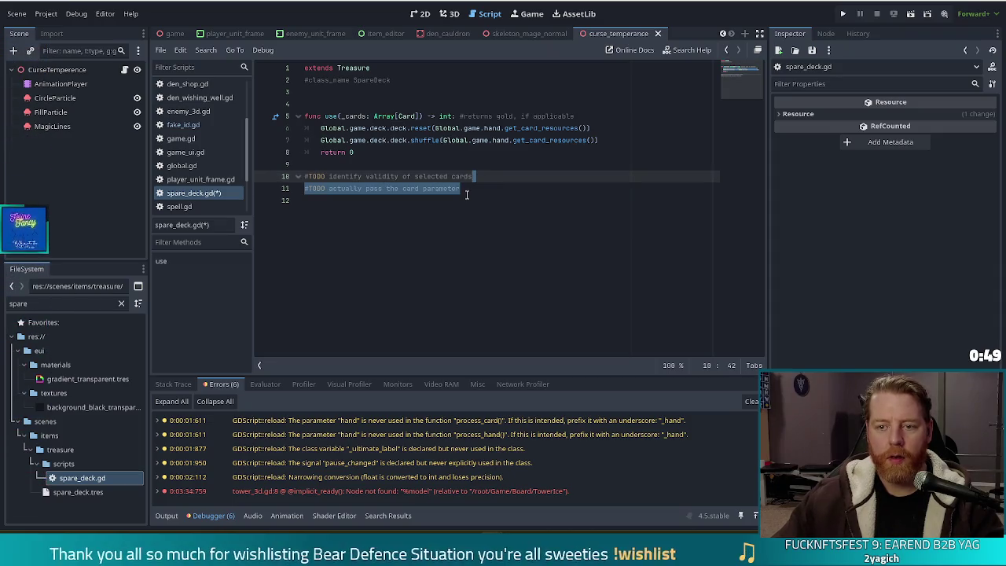
{"action": "key", "text": "BackSpace"}
{"action": "key", "text": "shift+Up"}
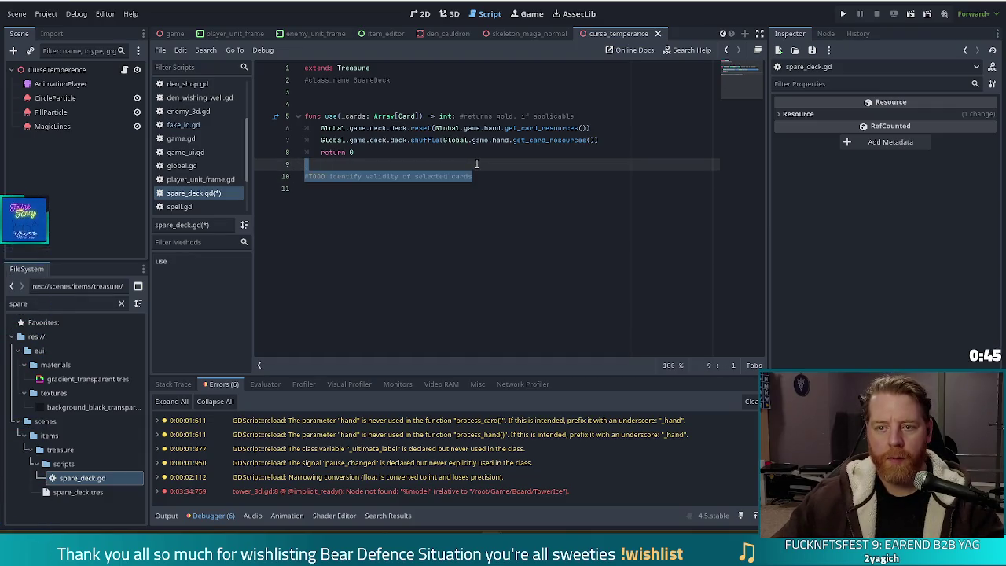
{"action": "key", "text": "Right"}
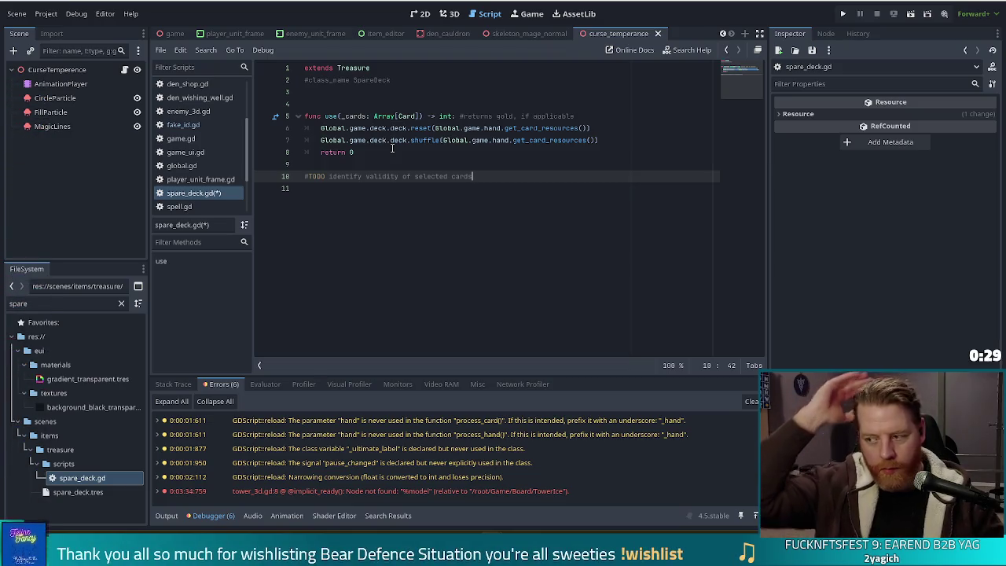
{"action": "key", "text": "F5"}
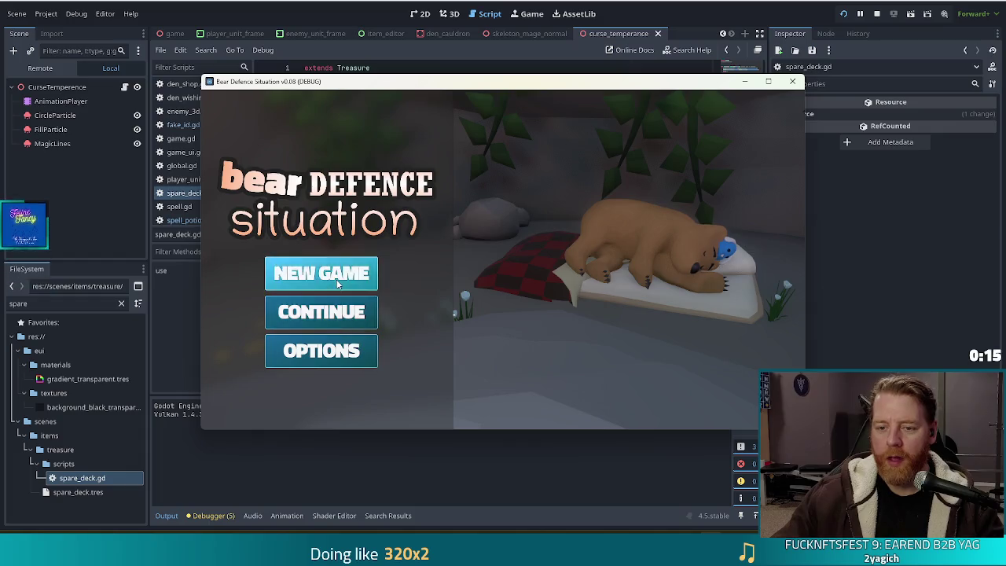
Step: Start a new game, dismiss the wave summary, upgrade the Ballista Tower to level 2, then stop
{"action": "left_click", "coordinate": [336, 277]}
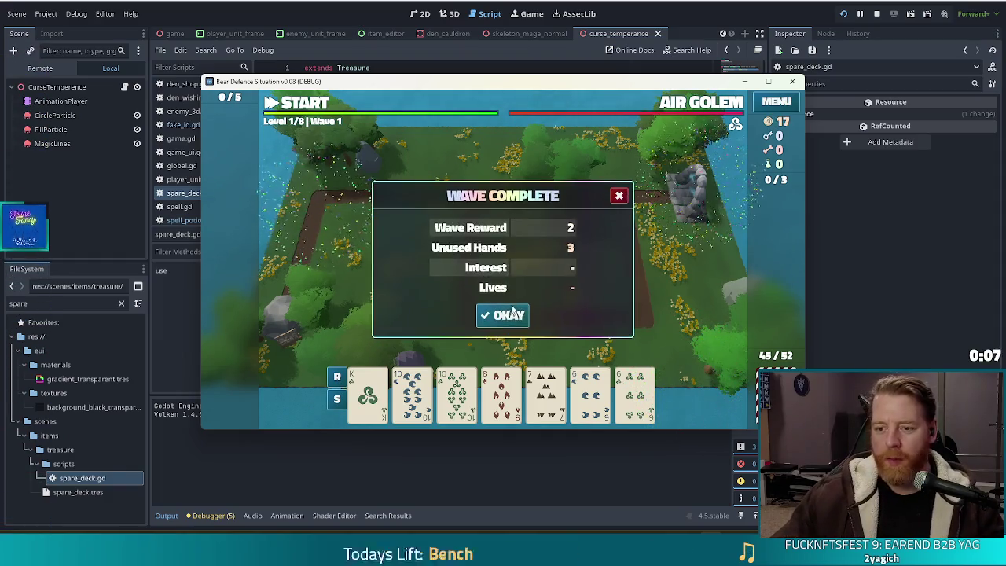
{"action": "left_click", "coordinate": [509, 314]}
{"action": "left_click", "coordinate": [504, 314]}
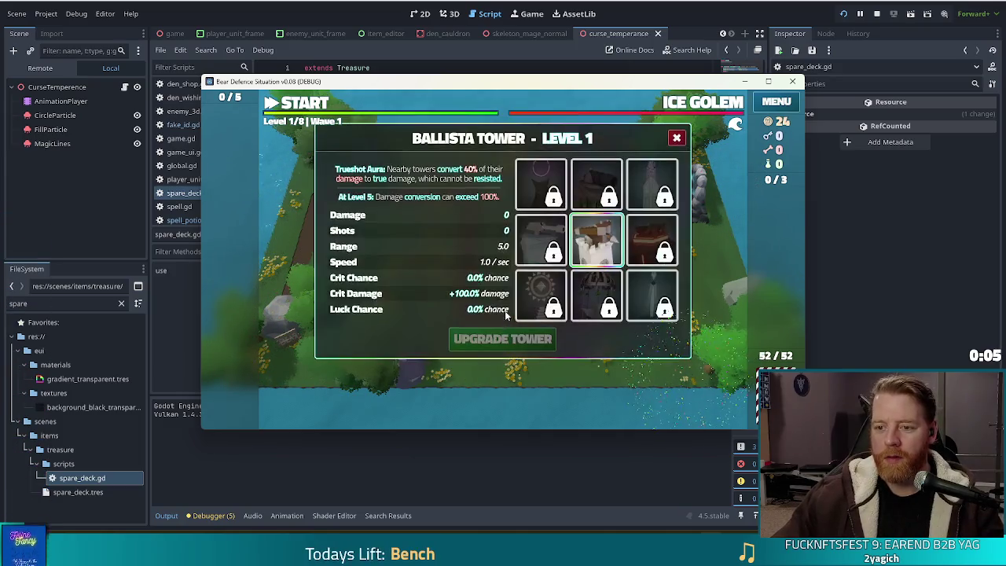
{"action": "left_click", "coordinate": [501, 348]}
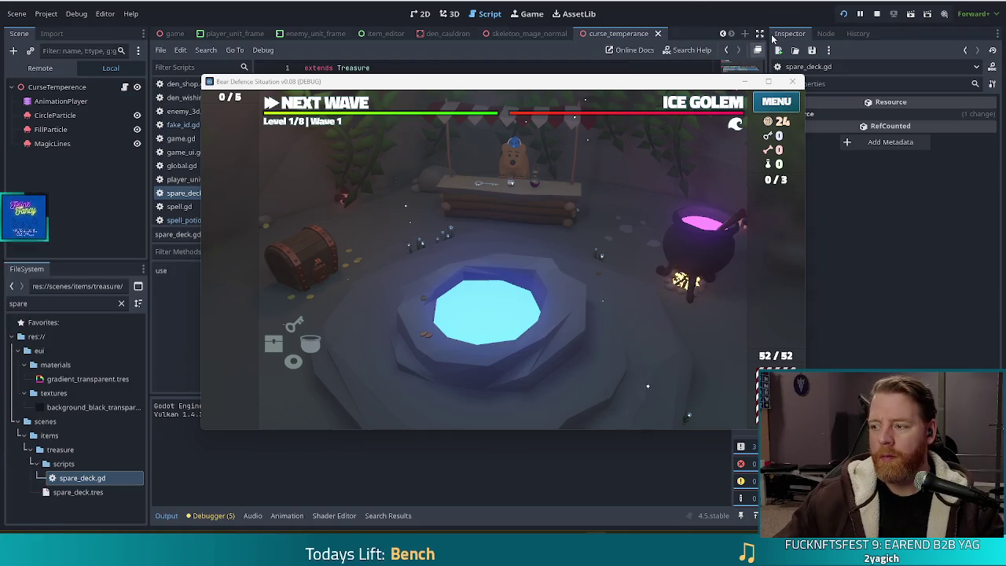
{"action": "left_click", "coordinate": [876, 14]}
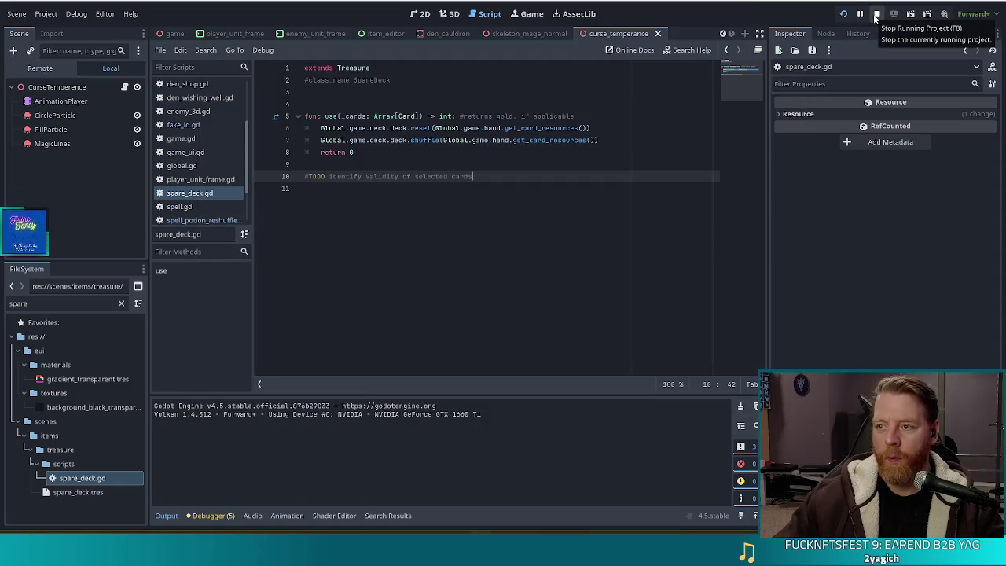
Step: Stop the game, delete the leftover TODO line, save spare_deck.gd and relaunch the game
{"action": "left_click", "coordinate": [874, 17]}
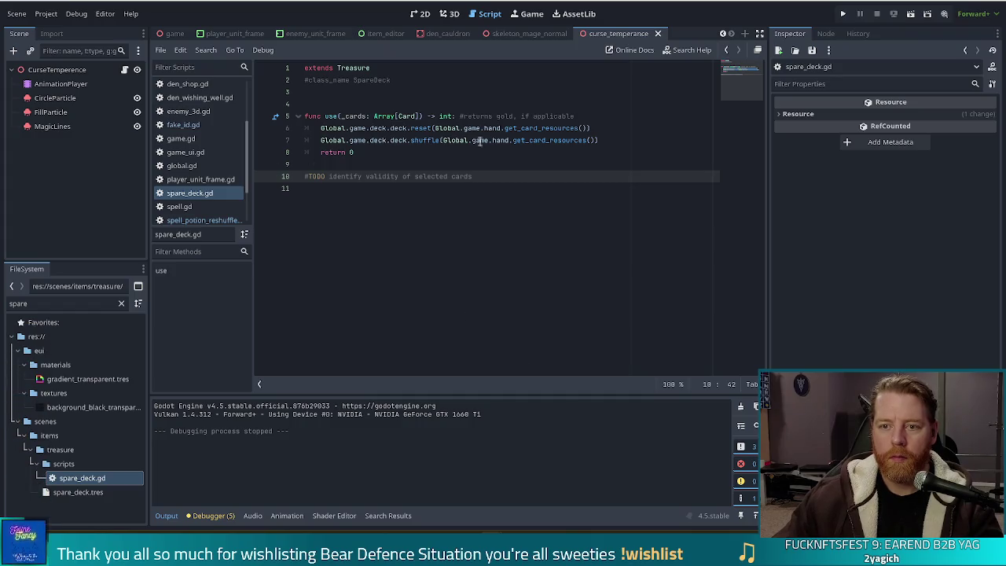
{"action": "key", "text": "shift+Up"}
{"action": "key", "text": "BackSpace"}
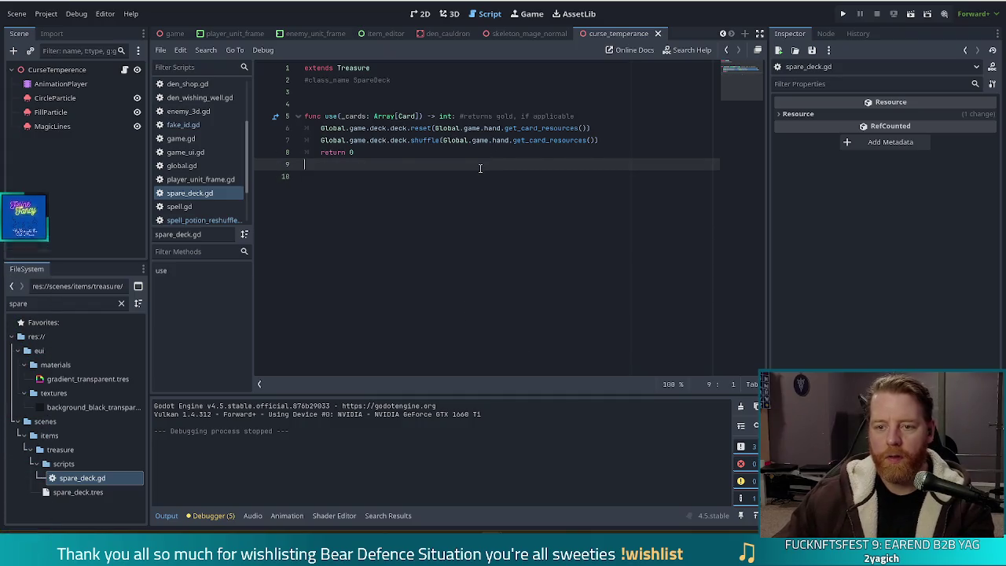
{"action": "key", "text": "BackSpace"}
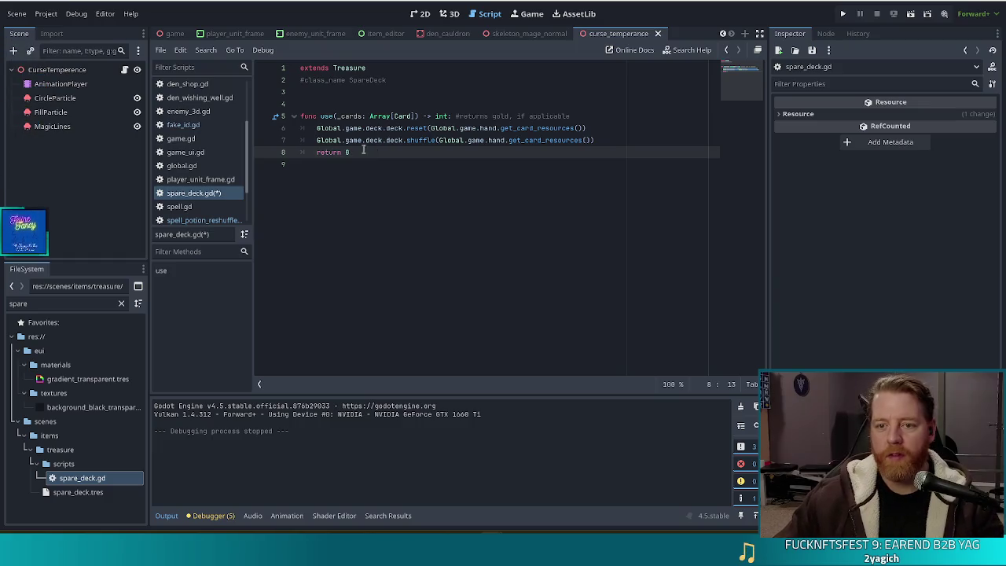
{"action": "key", "text": "ctrl+s"}
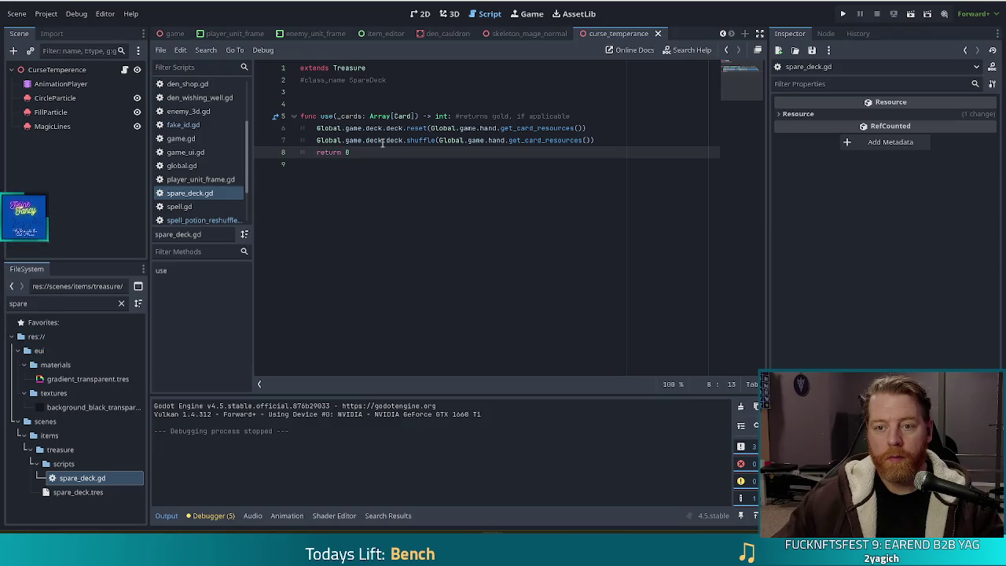
{"action": "left_click", "coordinate": [453, 140]}
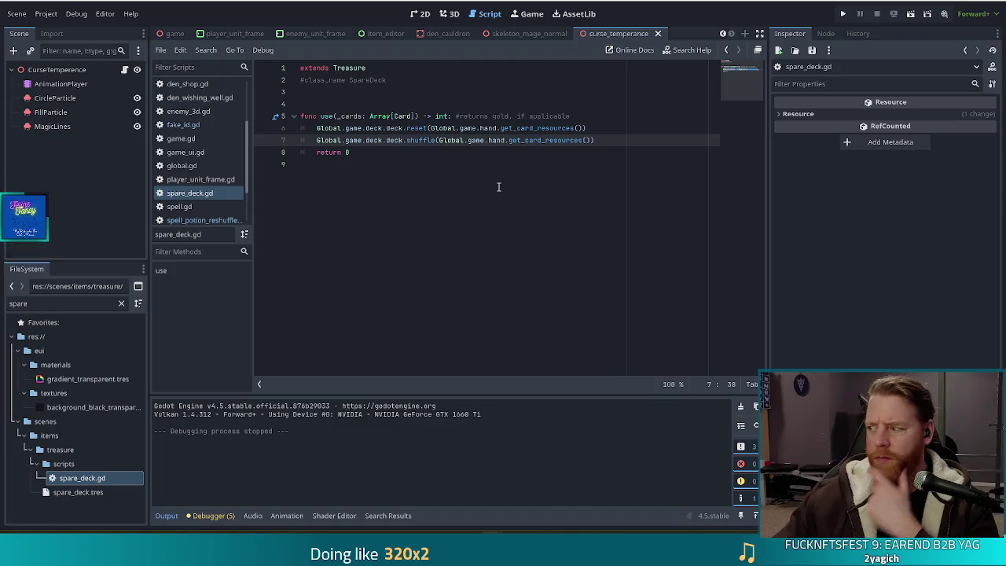
{"action": "left_click", "coordinate": [843, 13]}
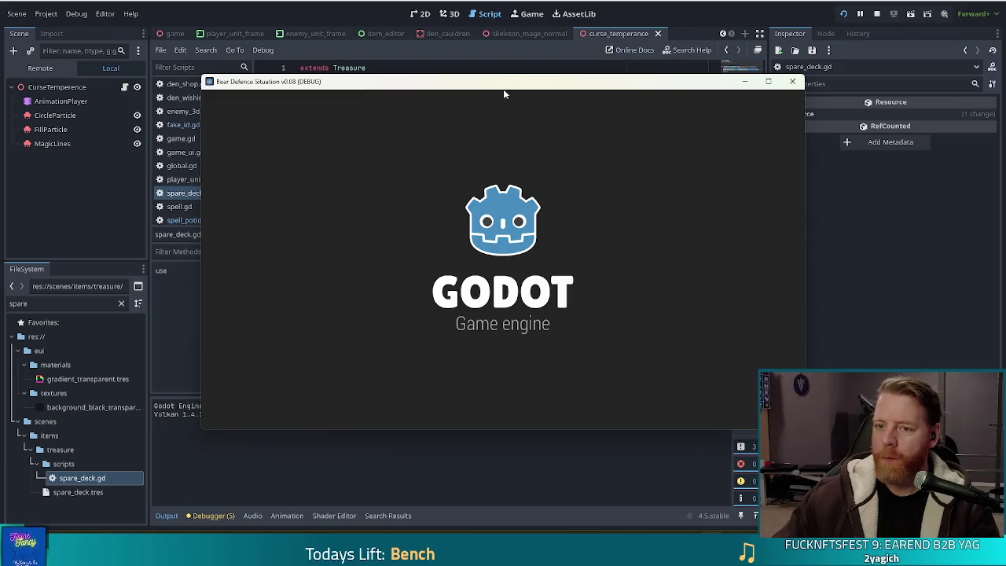
Step: Start a new game, leave the shop, and discard twice to draw fresh hands
{"action": "left_click", "coordinate": [330, 271]}
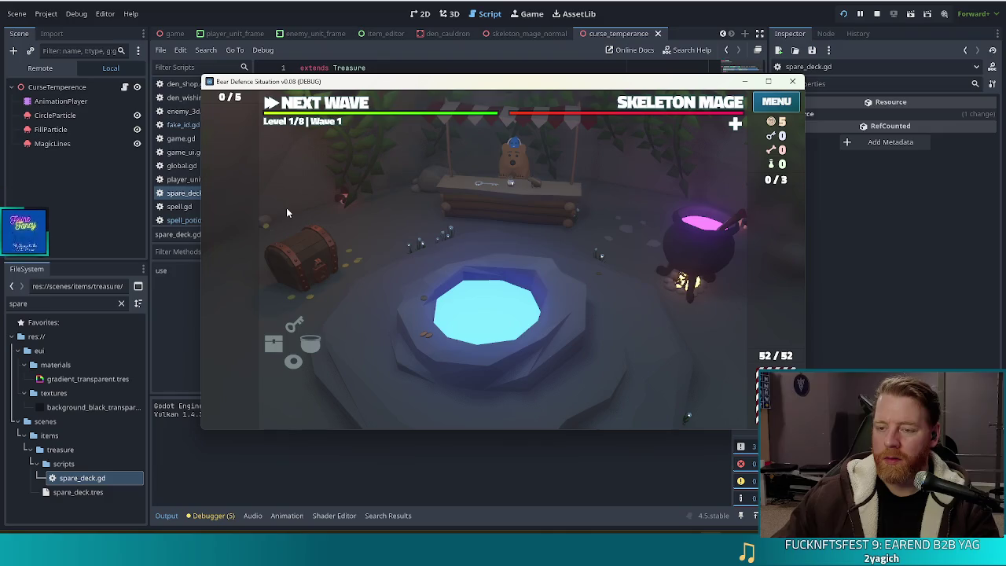
{"action": "left_click", "coordinate": [330, 105]}
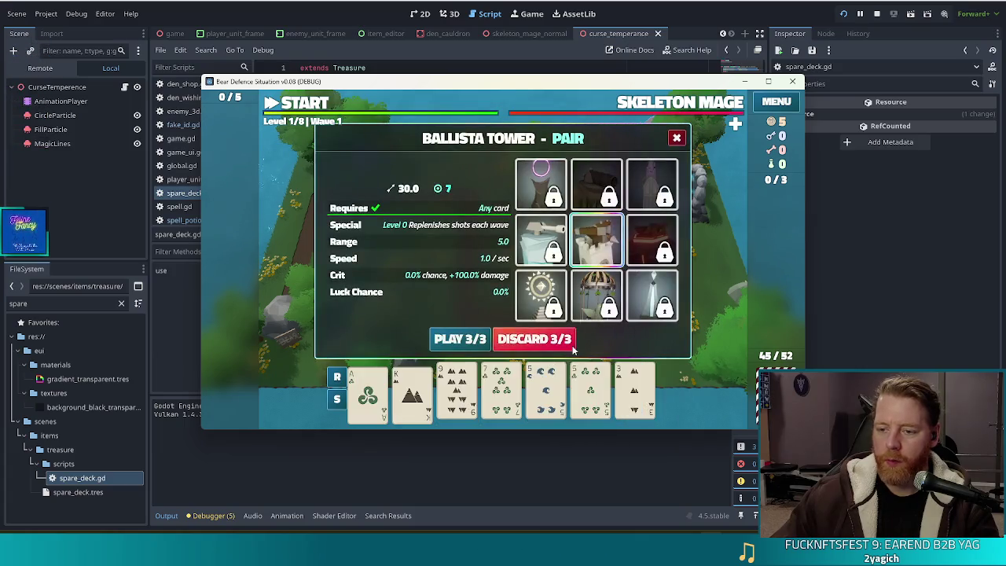
{"action": "left_click", "coordinate": [572, 346]}
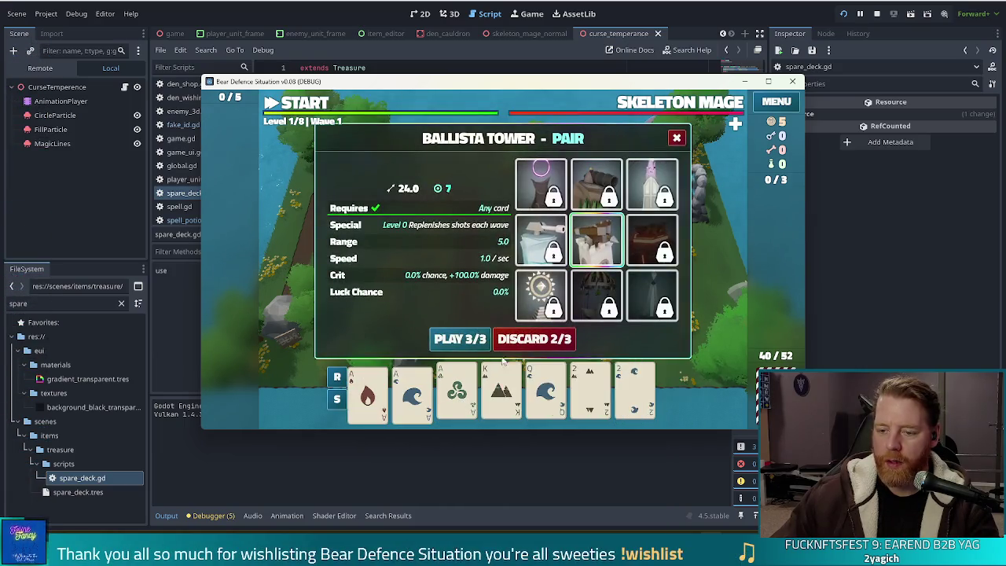
{"action": "left_click", "coordinate": [509, 341]}
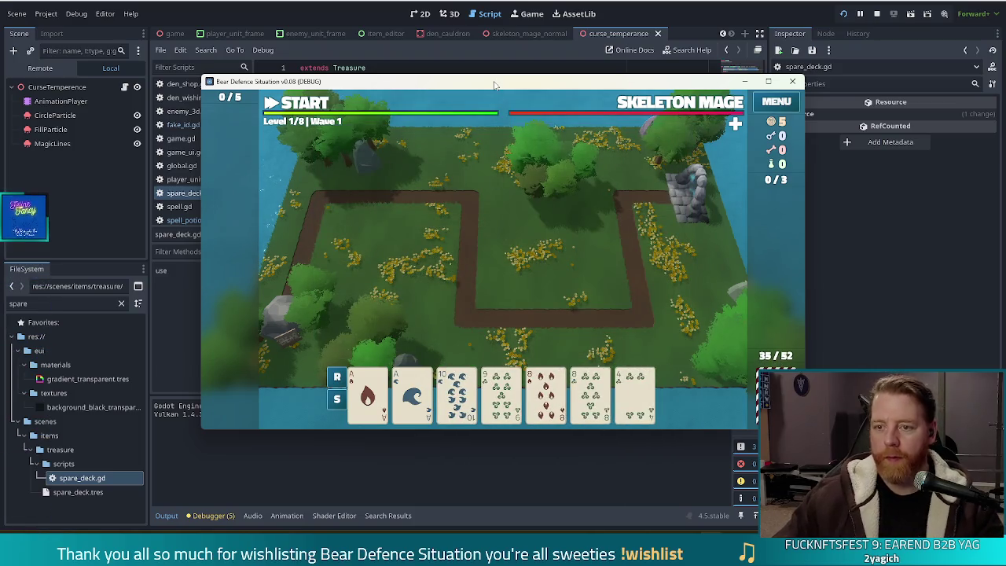
{"action": "left_click_drag", "start_coordinate": [495, 85], "coordinate": [445, 79]}
Step: Add the Spare Deck treasure with the console command add_treasure spare_deck and use it
{"action": "key", "text": "grave"}
{"action": "type", "text": "ad"}
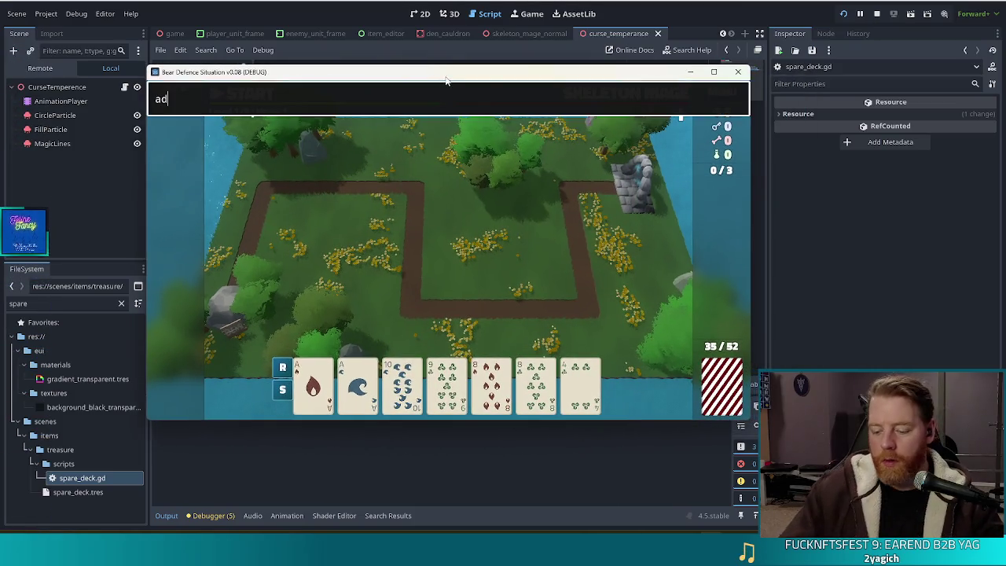
{"action": "type", "text": "d_s"}
{"action": "type", "text": "easu"}
{"action": "type", "text": " spare_dec"}
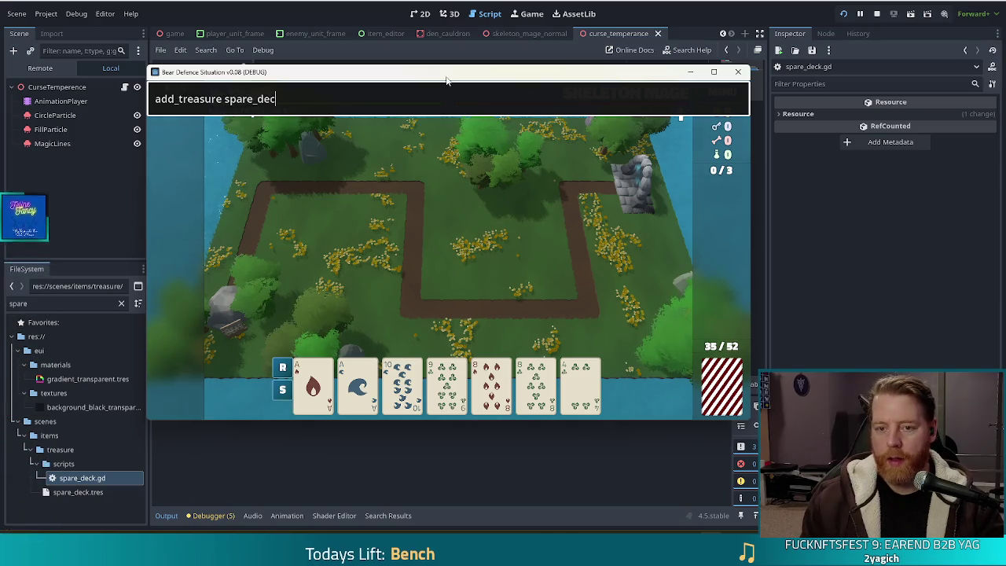
{"action": "type", "text": "k"}
{"action": "key", "text": "Return"}
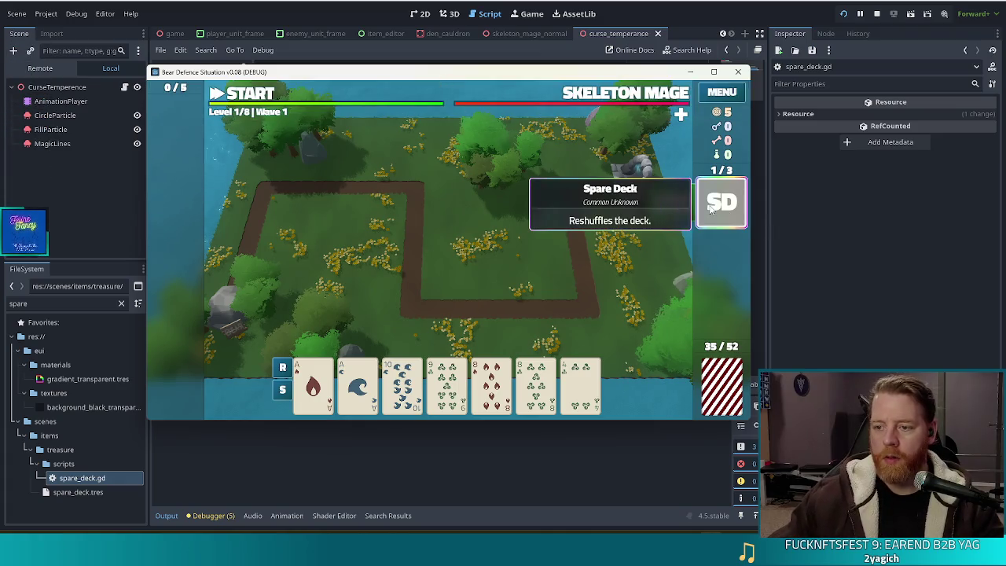
{"action": "left_click", "coordinate": [709, 207]}
{"action": "left_click", "coordinate": [672, 207]}
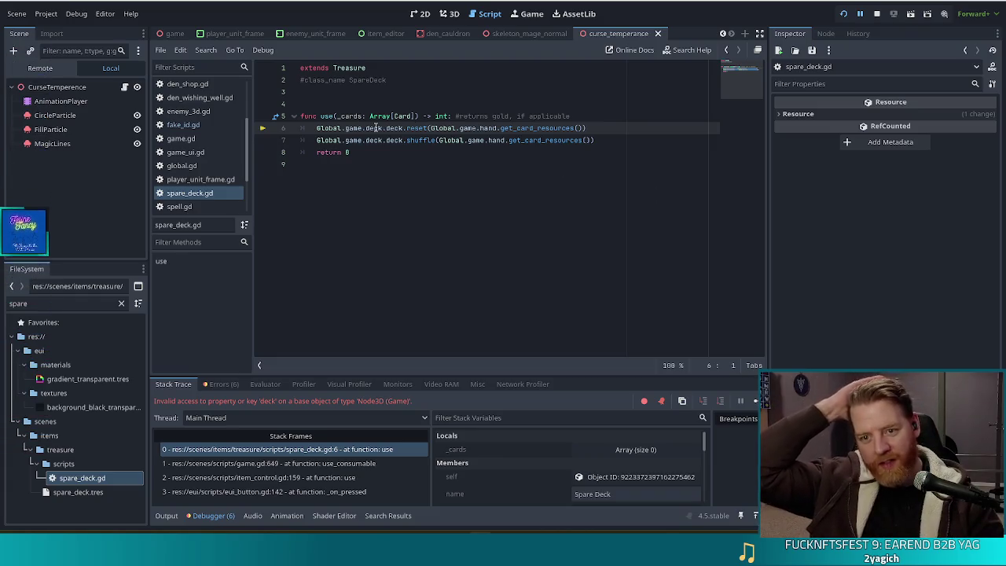
Step: Replace game.deck.deck with current_deck on lines 6 and 7 and save the script
{"action": "left_click_drag", "start_coordinate": [383, 128], "coordinate": [344, 128]}
{"action": "type", "text": "current_"}
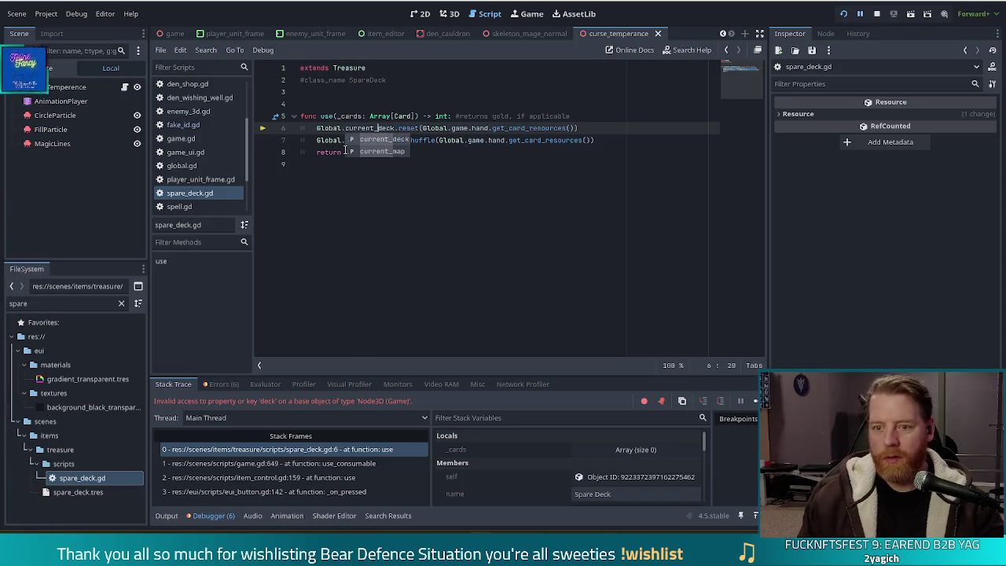
{"action": "key", "text": "Escape"}
{"action": "key", "text": "Down"}
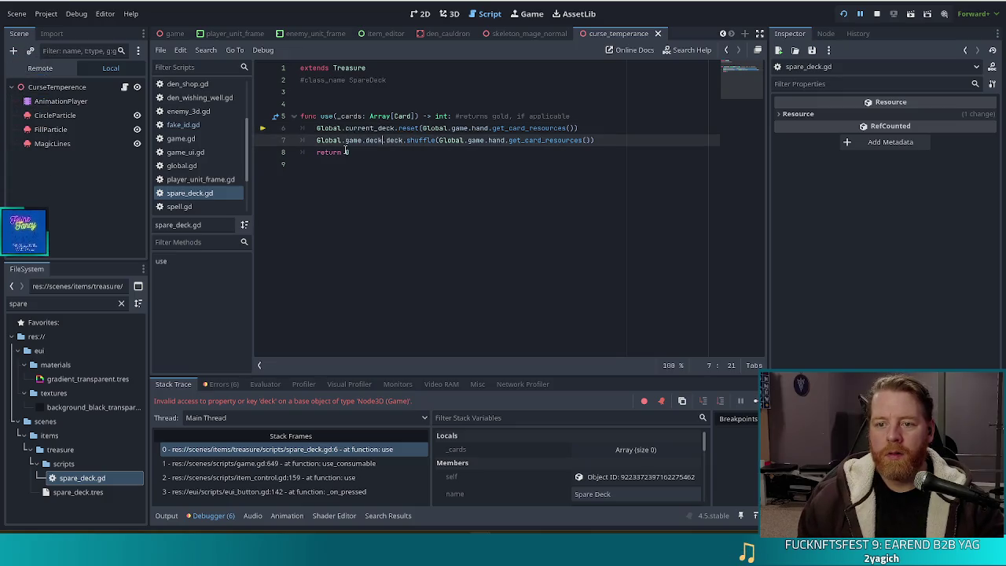
{"action": "key", "text": "ctrl+d"}
{"action": "key", "text": "ctrl+shift+Left"}
{"action": "key", "text": "BackSpace"}
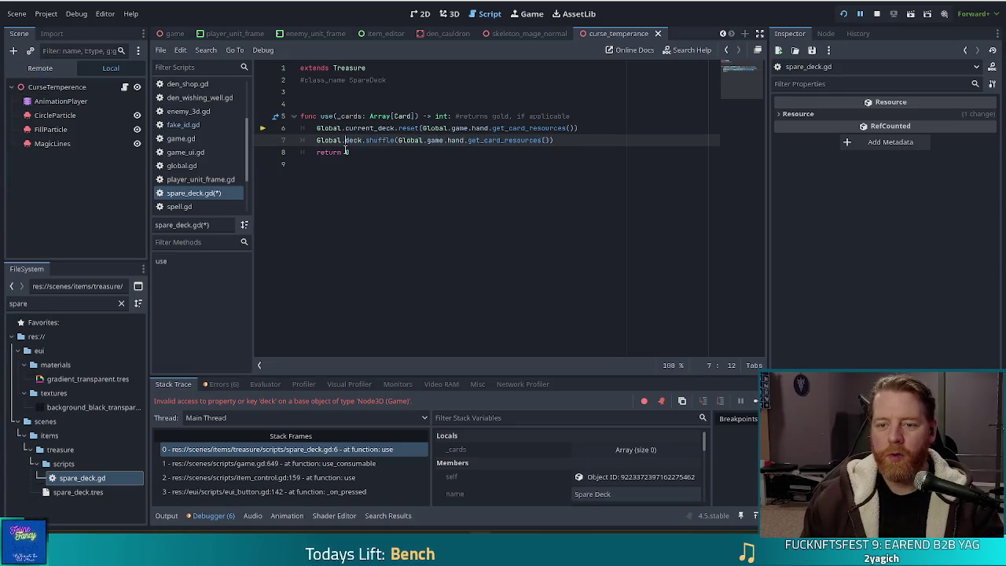
{"action": "type", "text": "current_deck"}
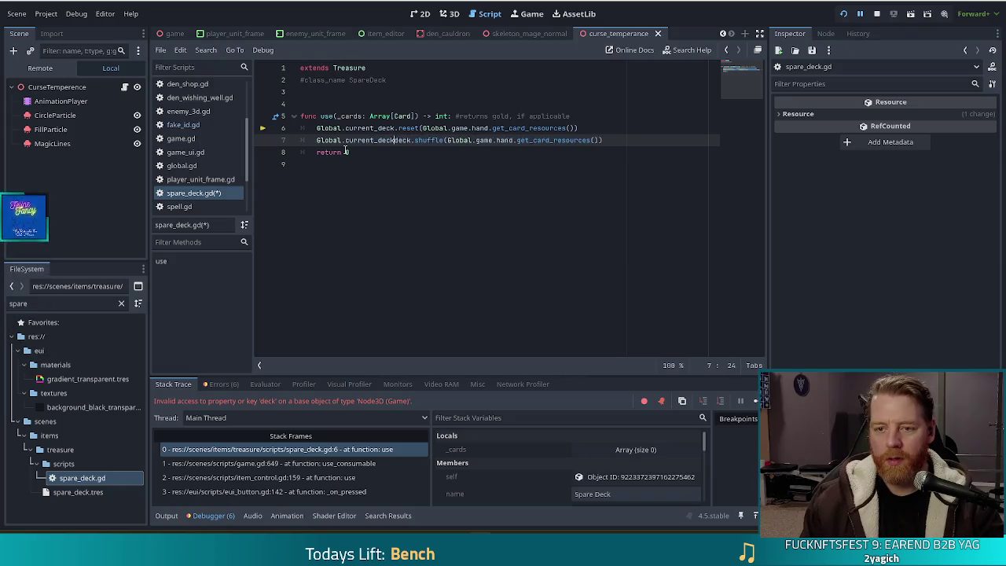
{"action": "key", "text": "Delete"}
{"action": "key", "text": "Delete"}
{"action": "key", "text": "Delete"}
{"action": "key", "text": "ctrl+s"}
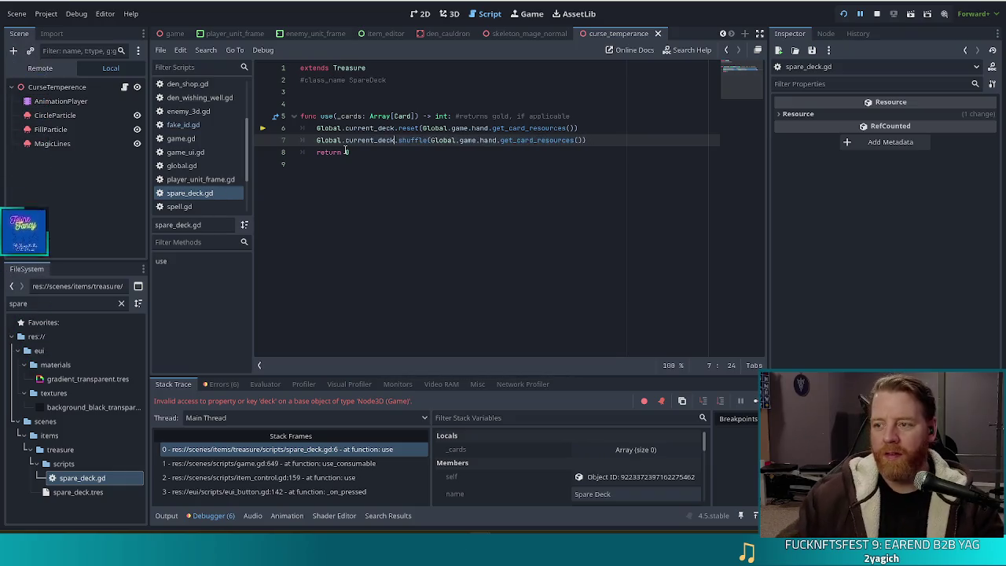
Step: Resume the game, re-add Spare Deck via the console, use it to refill the deck, then stop
{"action": "left_click", "coordinate": [754, 402]}
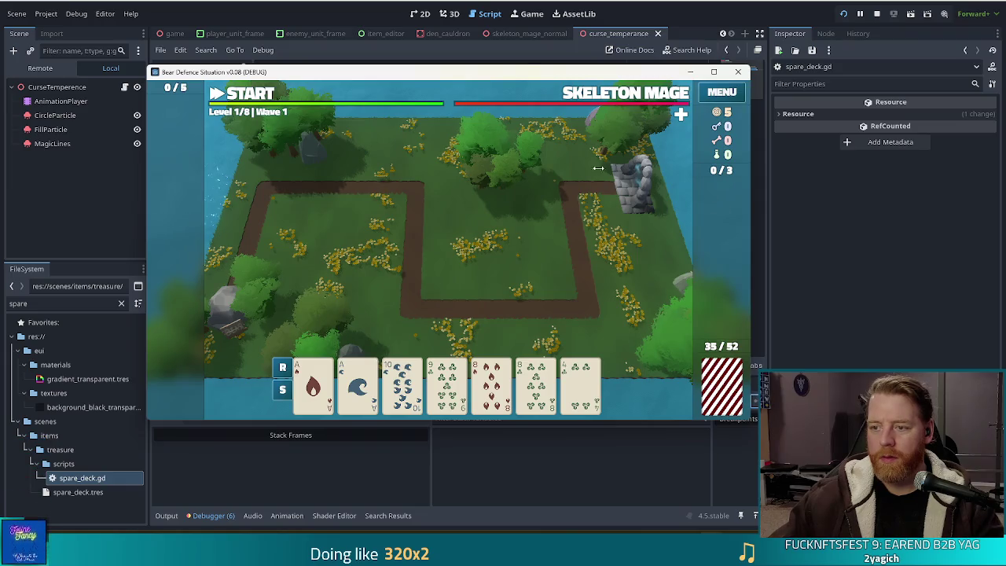
{"action": "key", "text": "grave"}
{"action": "key", "text": "Up"}
{"action": "key", "text": "Return"}
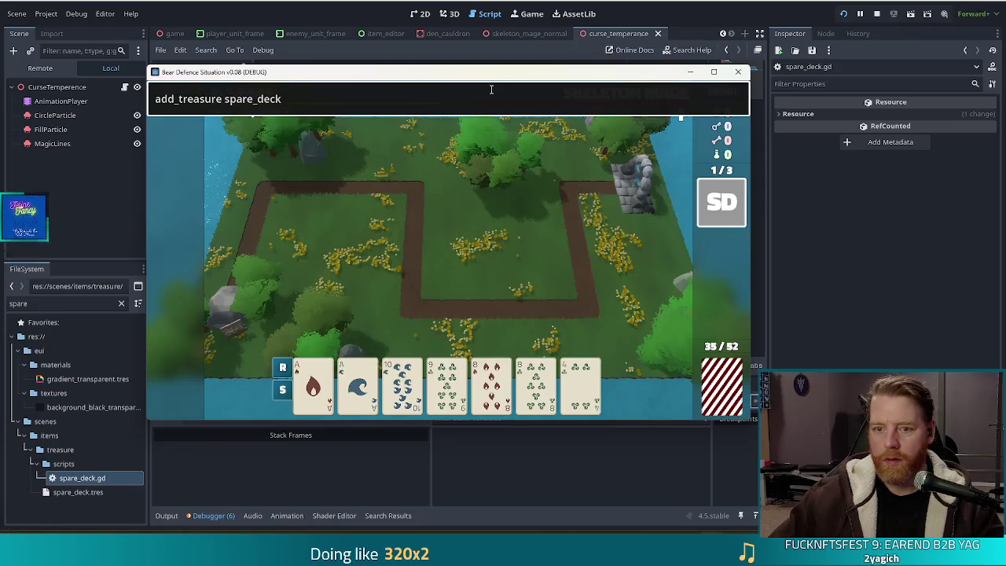
{"action": "key", "text": "grave"}
{"action": "left_click", "coordinate": [727, 212]}
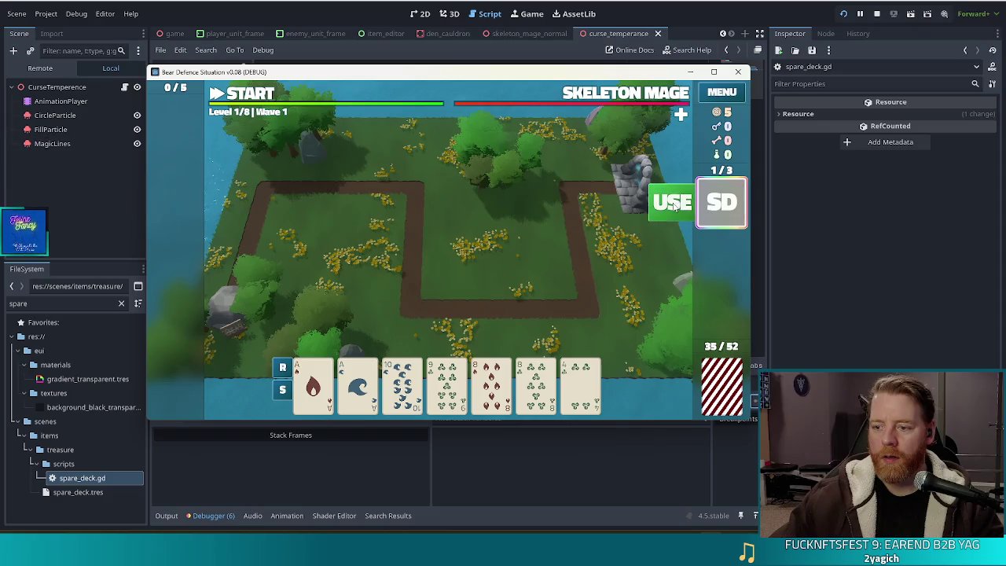
{"action": "left_click", "coordinate": [673, 205]}
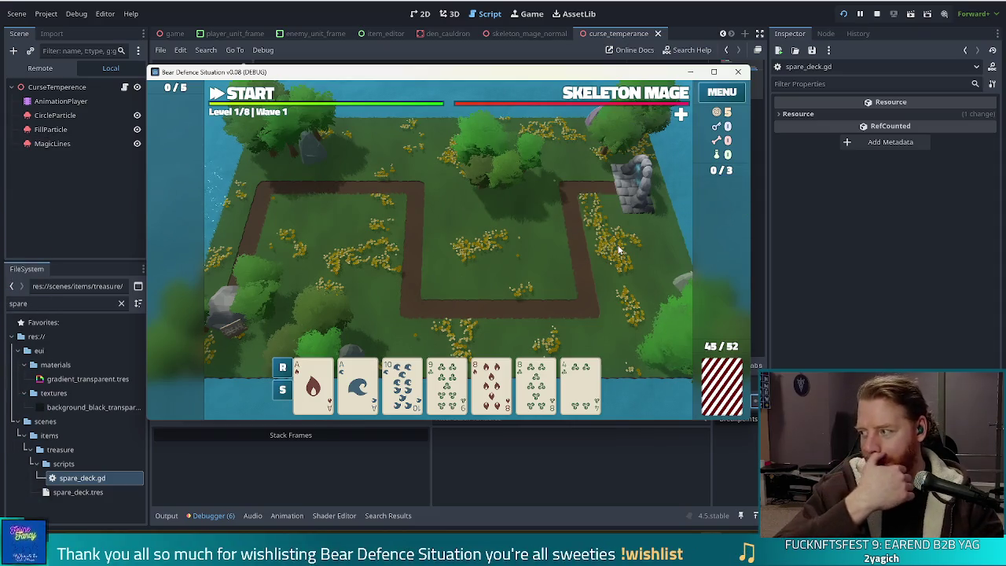
{"action": "key", "text": "F8"}
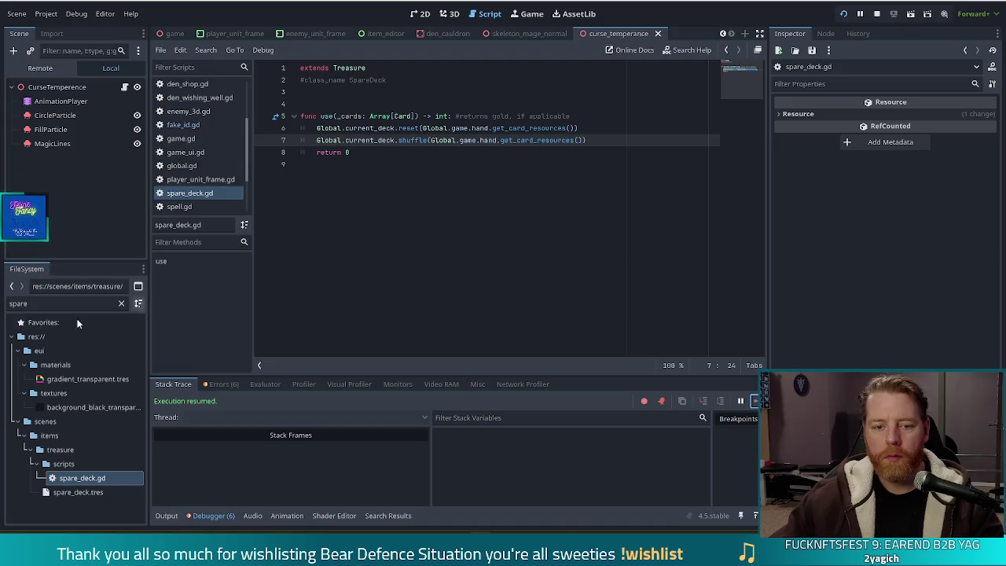
Step: Find potion_reshuffle.tres with the 'reshu' filter and drag it into the spells' unused folder
{"action": "type", "text": "reshu"}
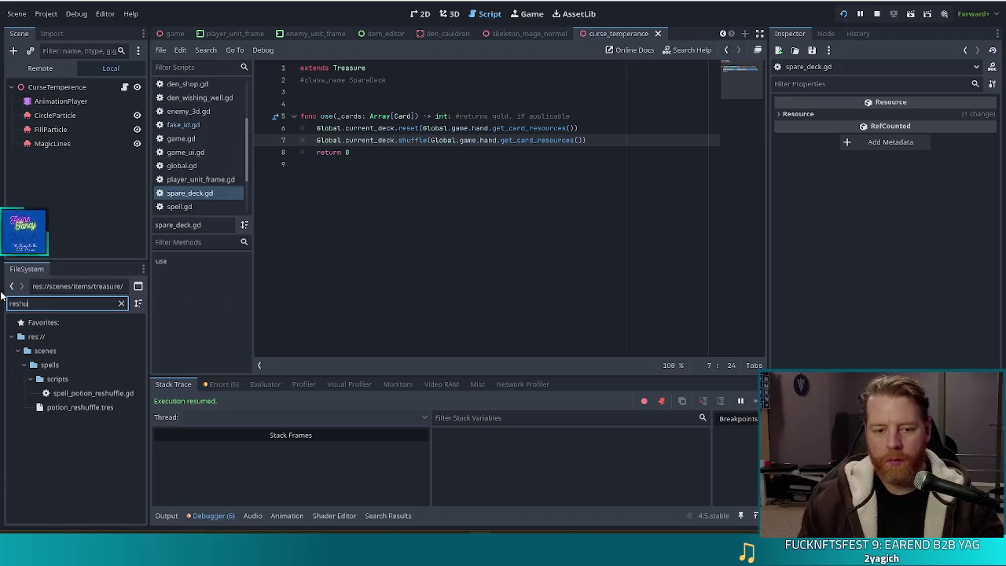
{"action": "left_click", "coordinate": [77, 407]}
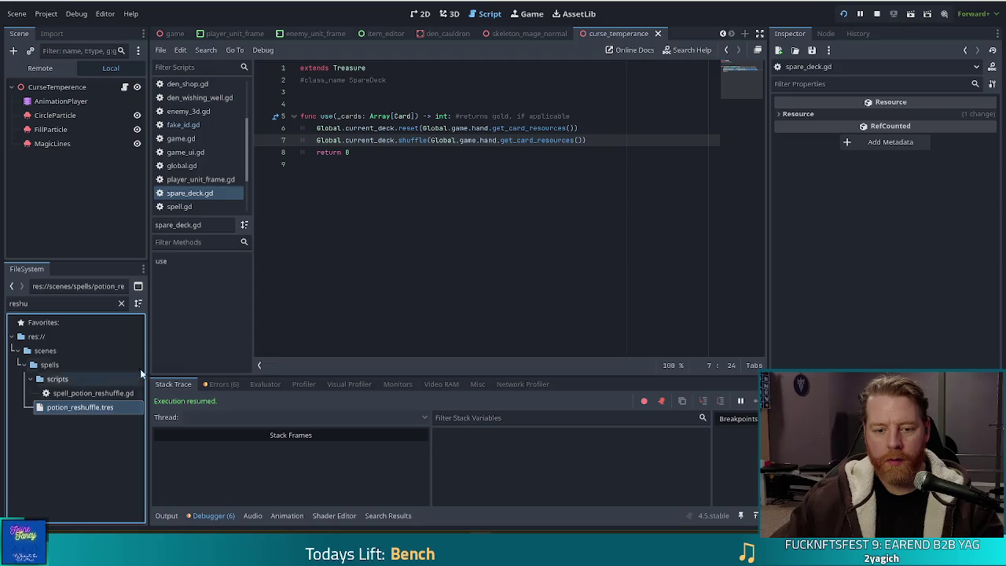
{"action": "left_click", "coordinate": [121, 304]}
{"action": "scroll", "coordinate": [98, 445], "scroll_direction": "down", "scroll_amount": 5}
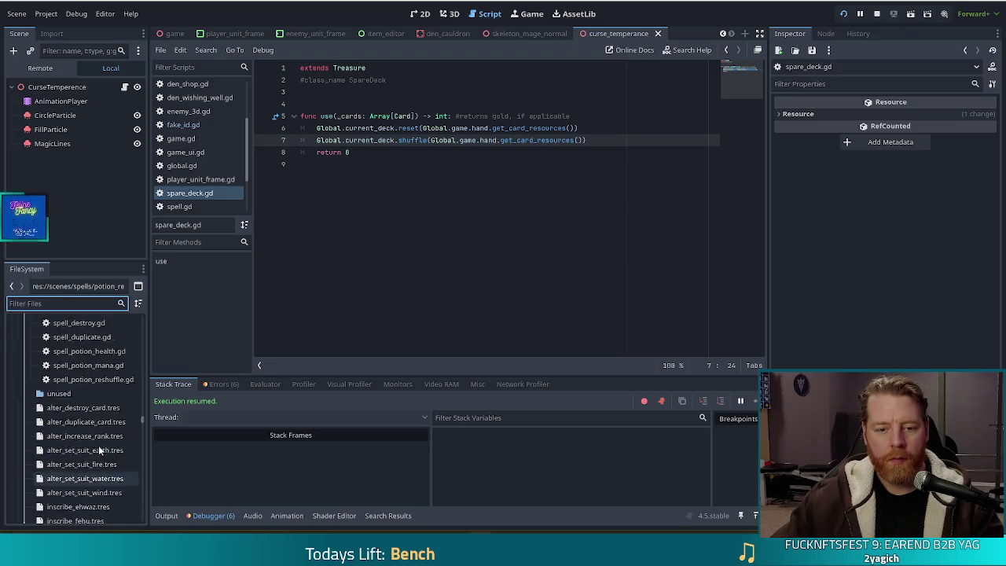
{"action": "mouse_move", "coordinate": [83, 491]}
{"action": "left_mouse_down"}
{"action": "mouse_move", "coordinate": [82, 314]}
{"action": "mouse_move", "coordinate": [60, 375]}
{"action": "left_mouse_up"}
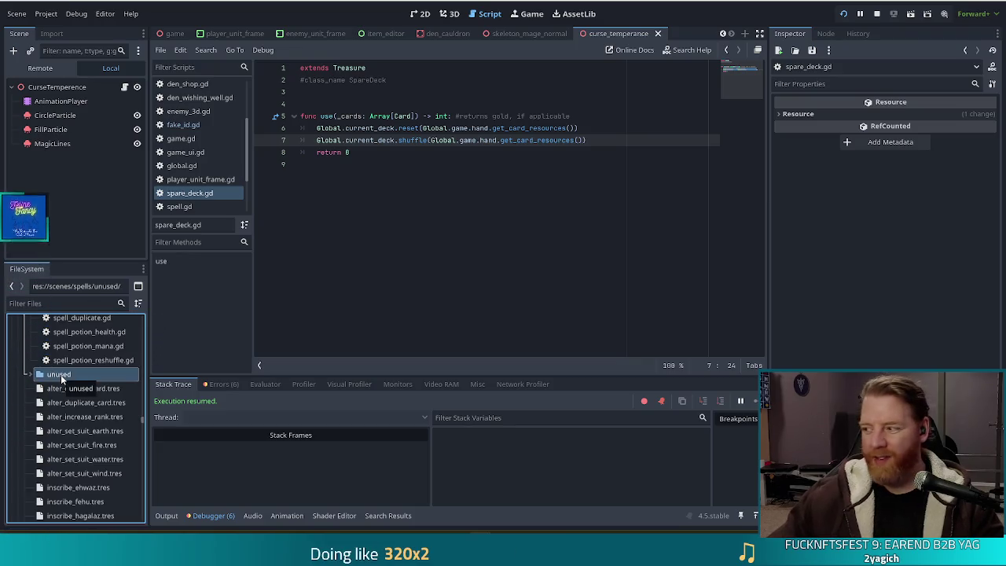